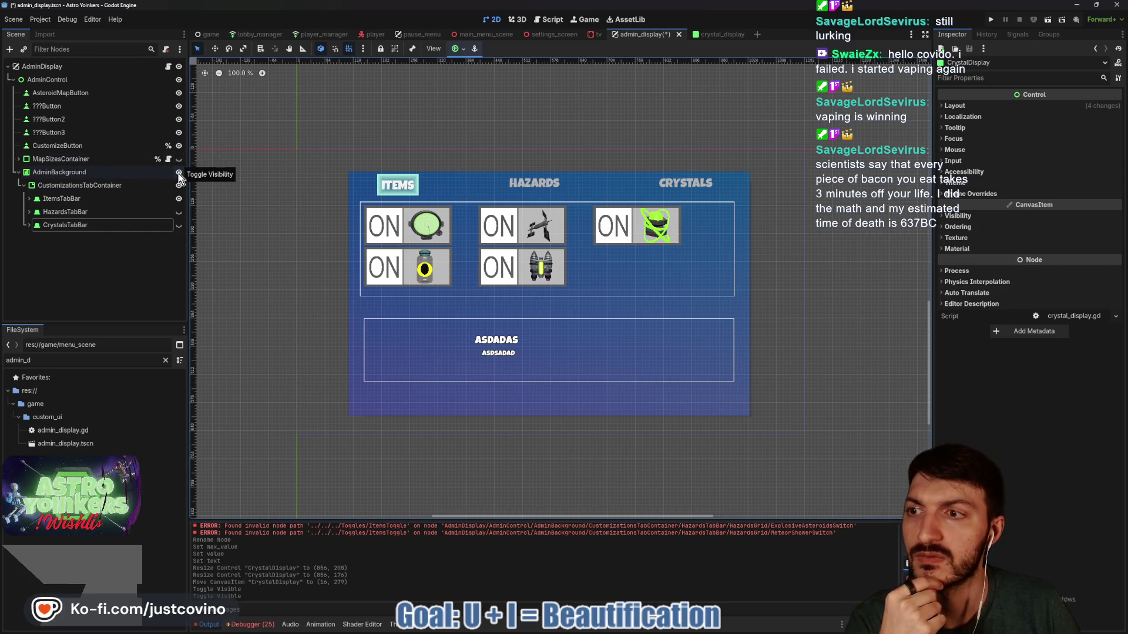
# Open the AdminDisplay script and enable Toggle Mode on CustomizeButton
pyautogui.click(168, 66)
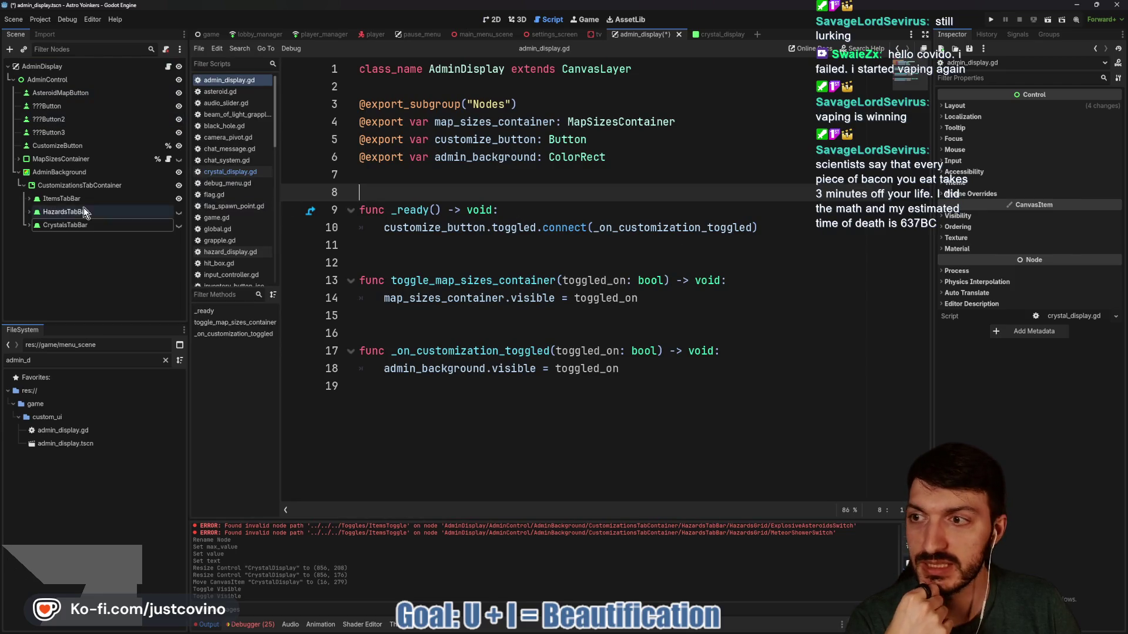
pyautogui.click(58, 146)
pyautogui.click(1034, 268)
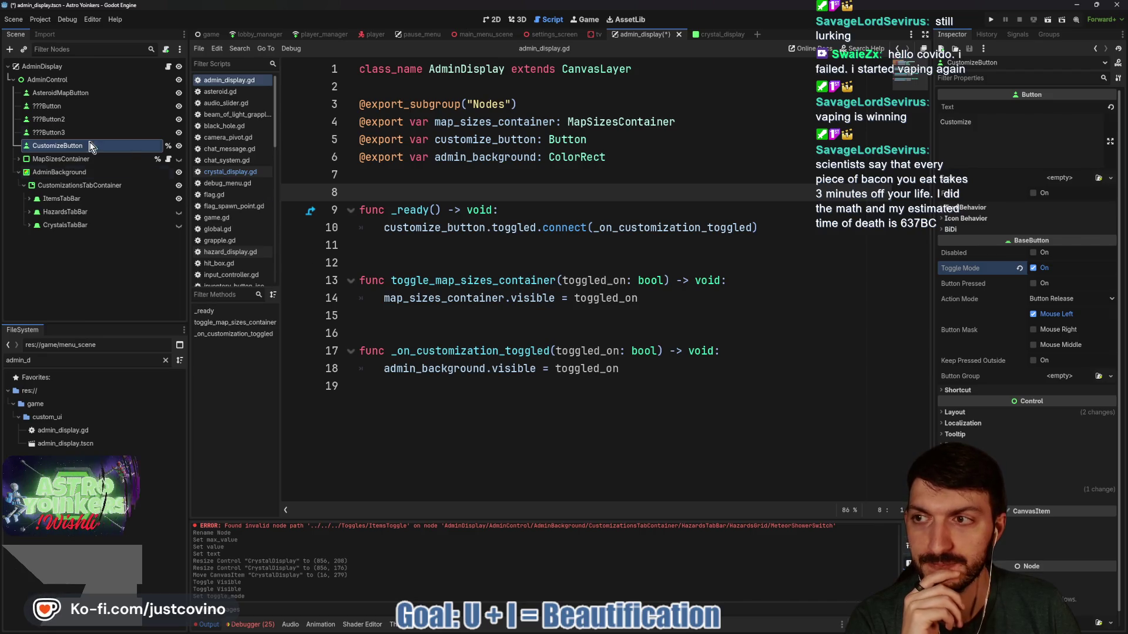
pyautogui.click(167, 69)
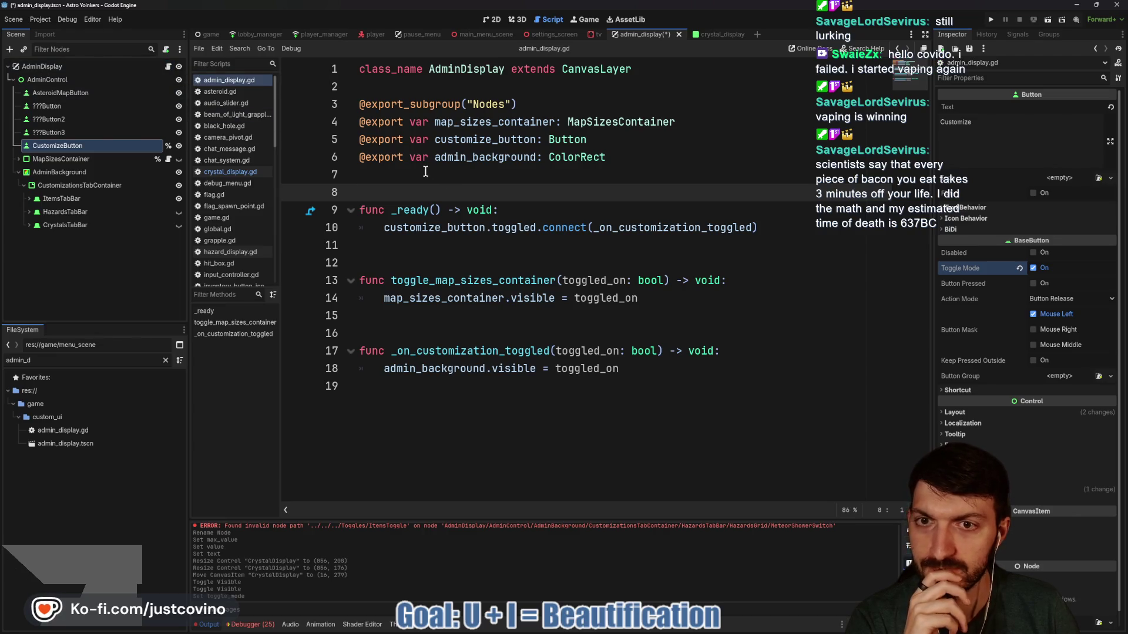
pyautogui.click(445, 179)
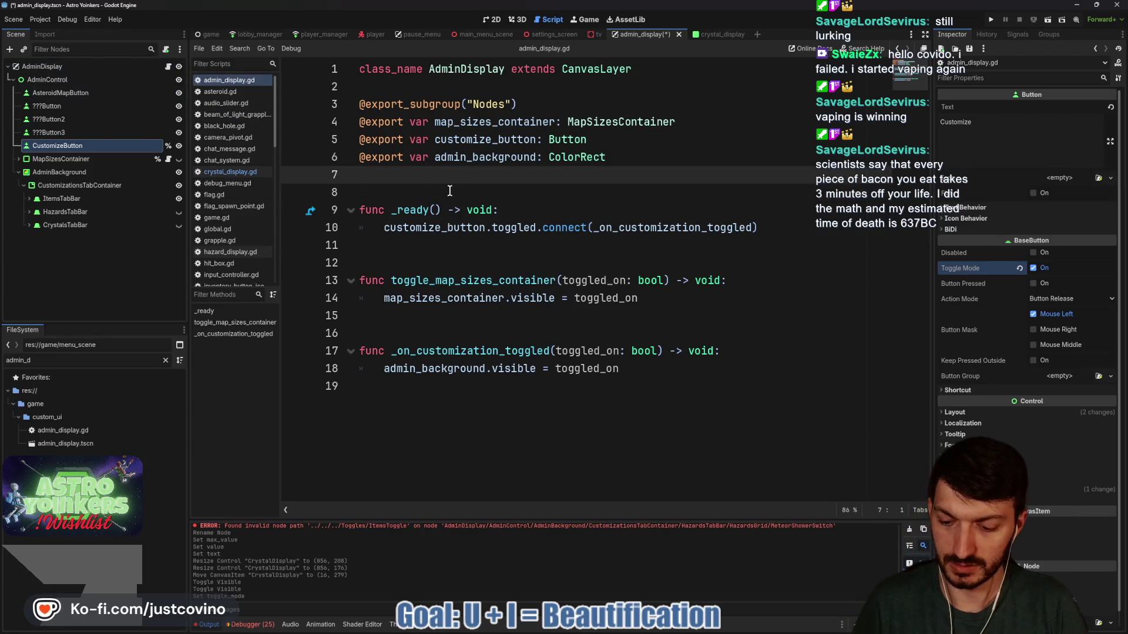
pyautogui.write('@export var ')
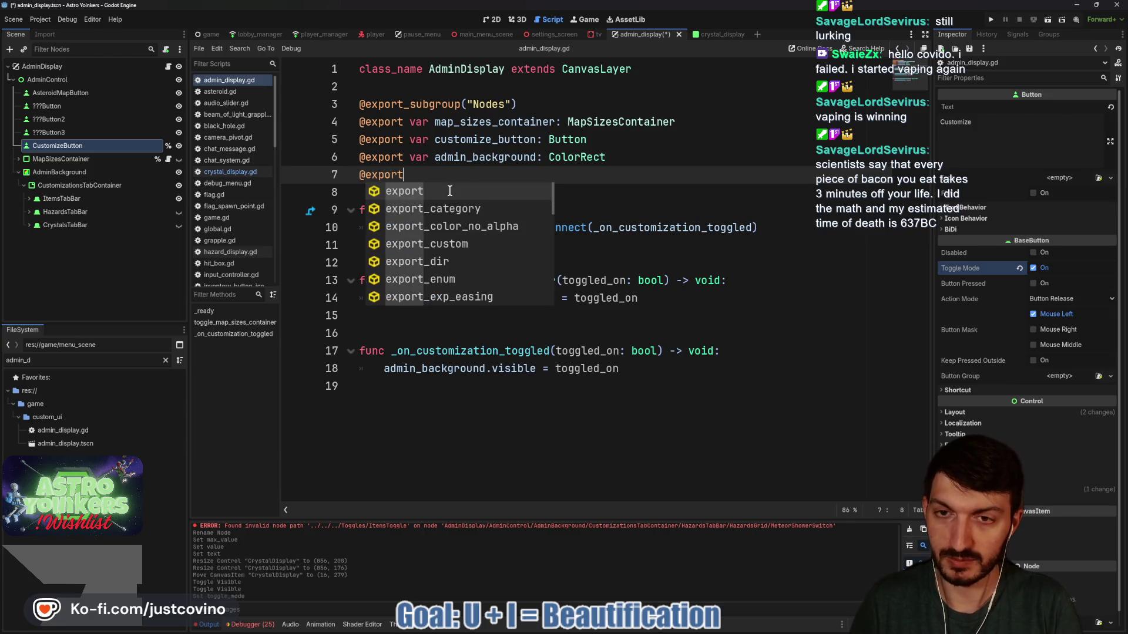
pyautogui.write('map_but')
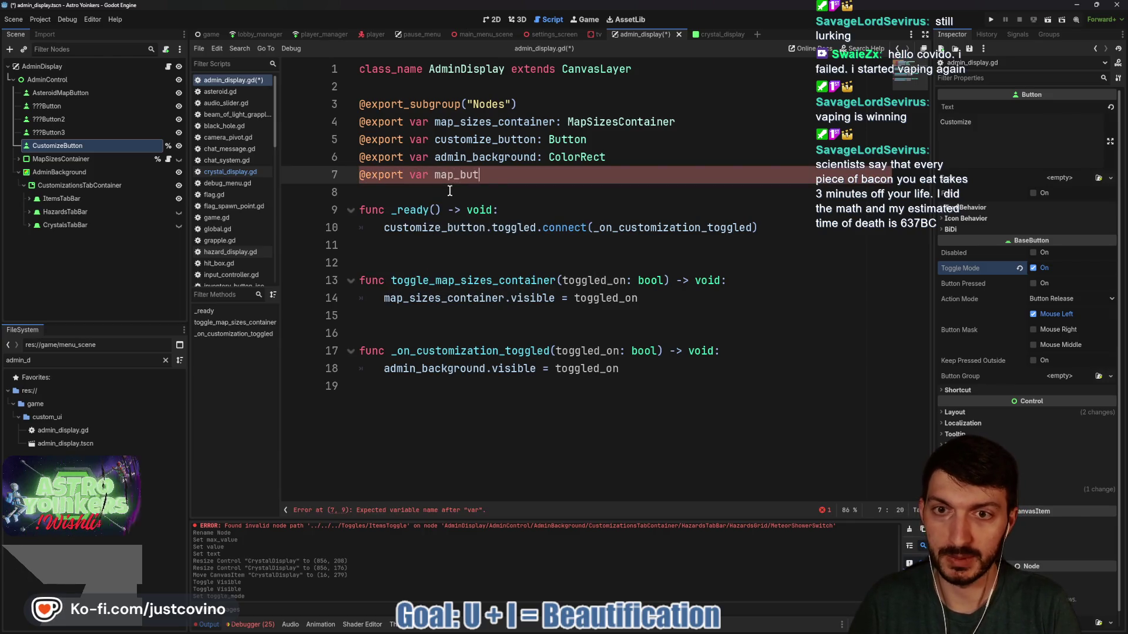
pyautogui.write('tons: Array')
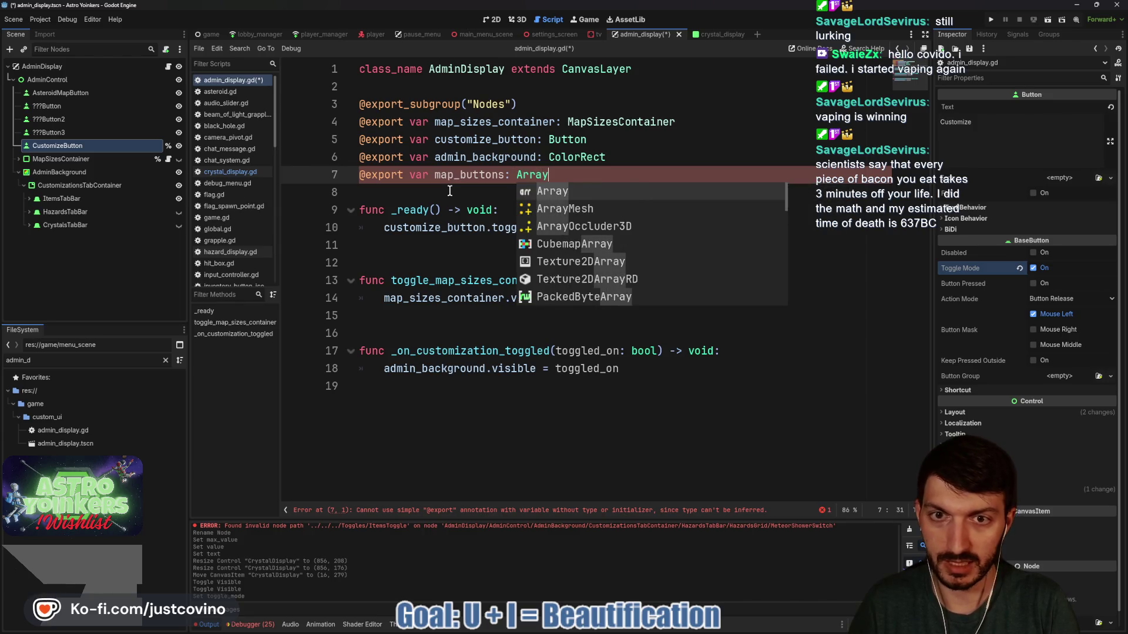
pyautogui.write('[Button')
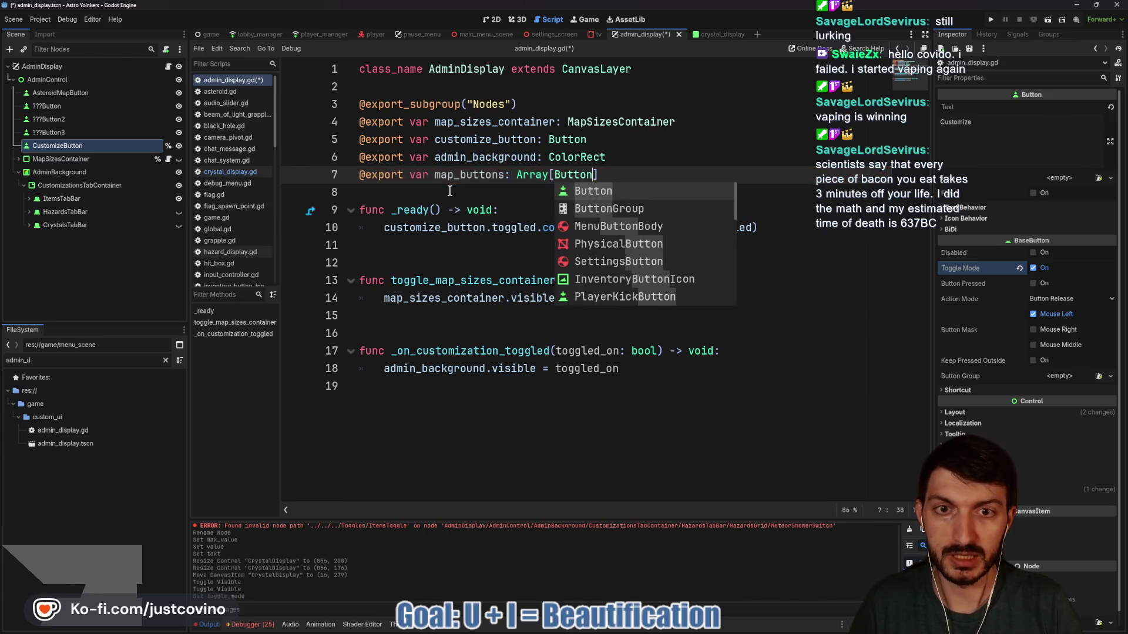
pyautogui.press('Return')
pyautogui.write('=')
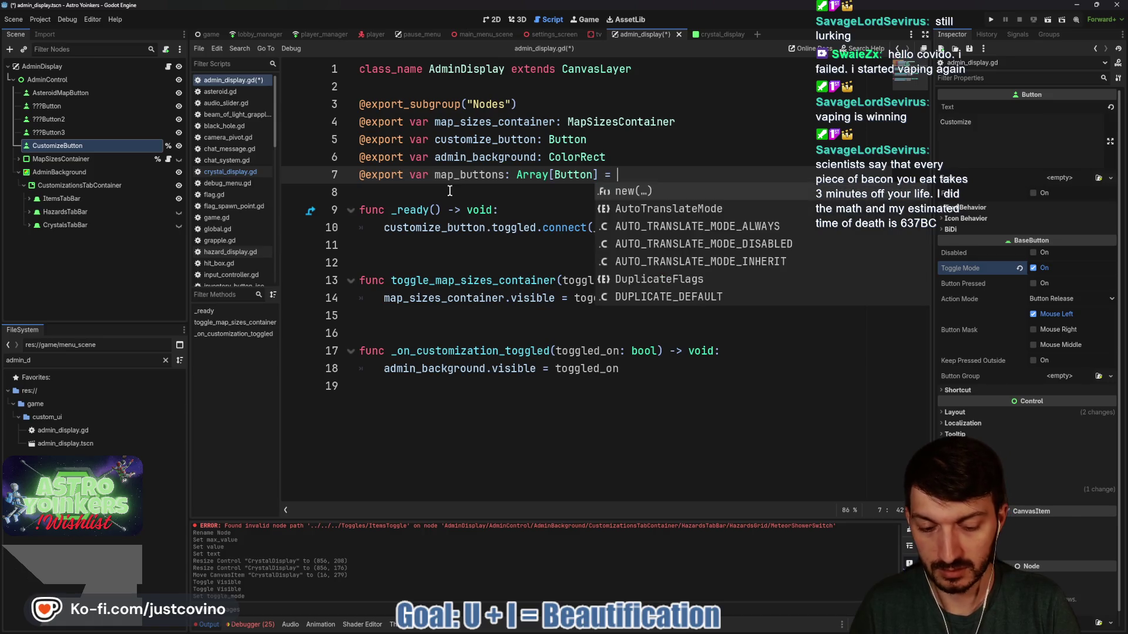
pyautogui.hotkey('ctrl', 's')
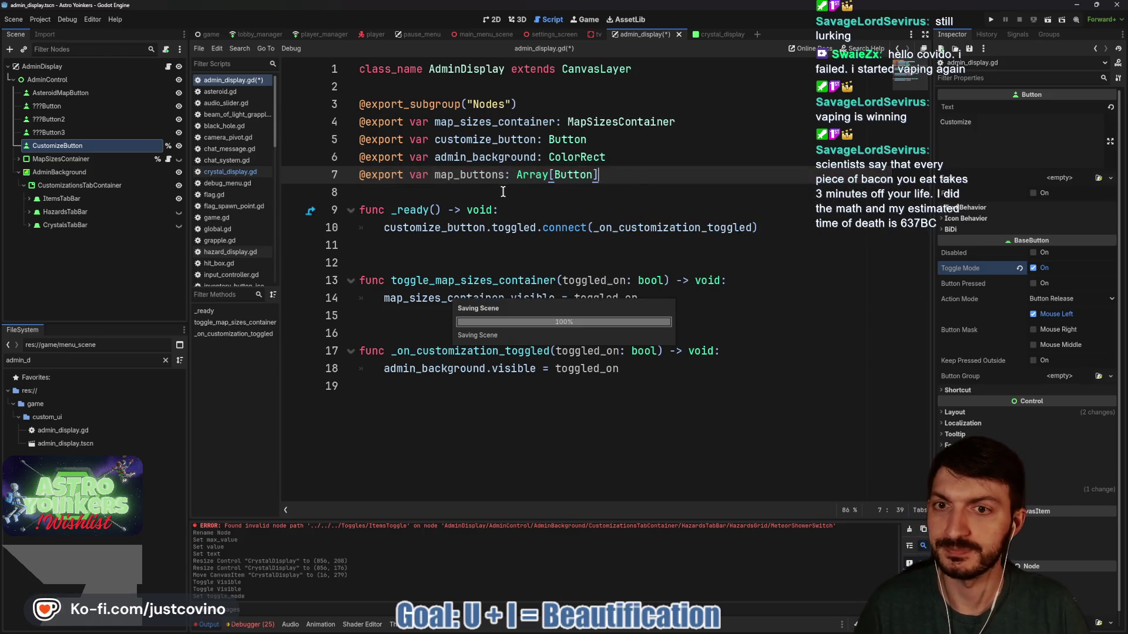
pyautogui.click(504, 192)
pyautogui.click(44, 67)
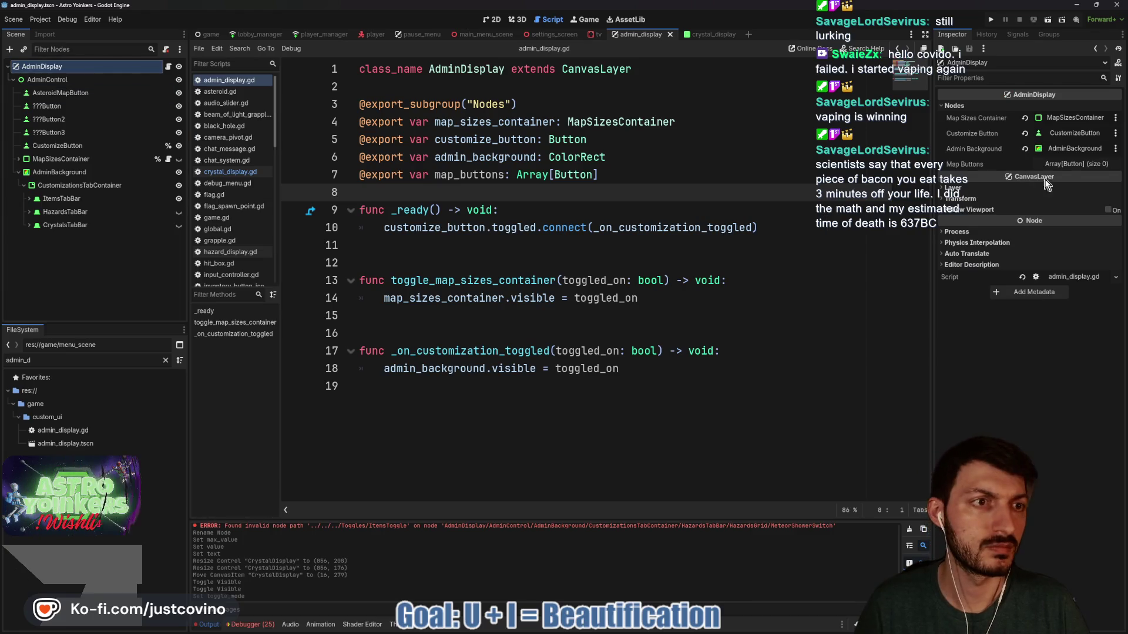
# Add three Map Buttons elements and assign AsteroidMapButton and ???Button to the first two
pyautogui.click(1063, 164)
pyautogui.click(1040, 195)
pyautogui.click(1043, 210)
pyautogui.click(1036, 226)
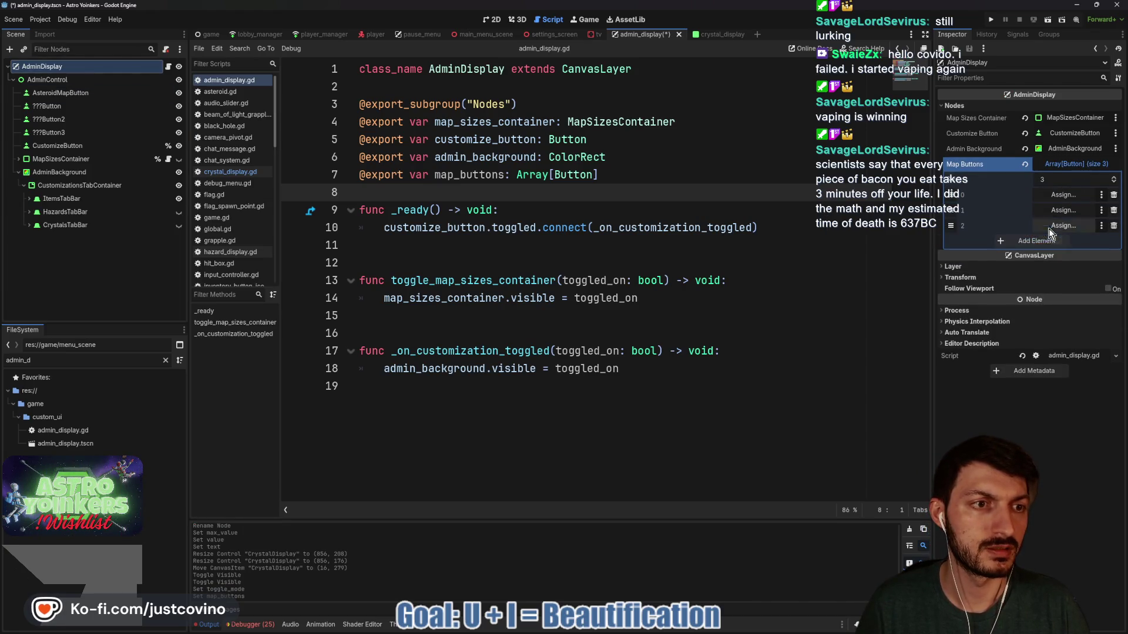
pyautogui.click(1063, 226)
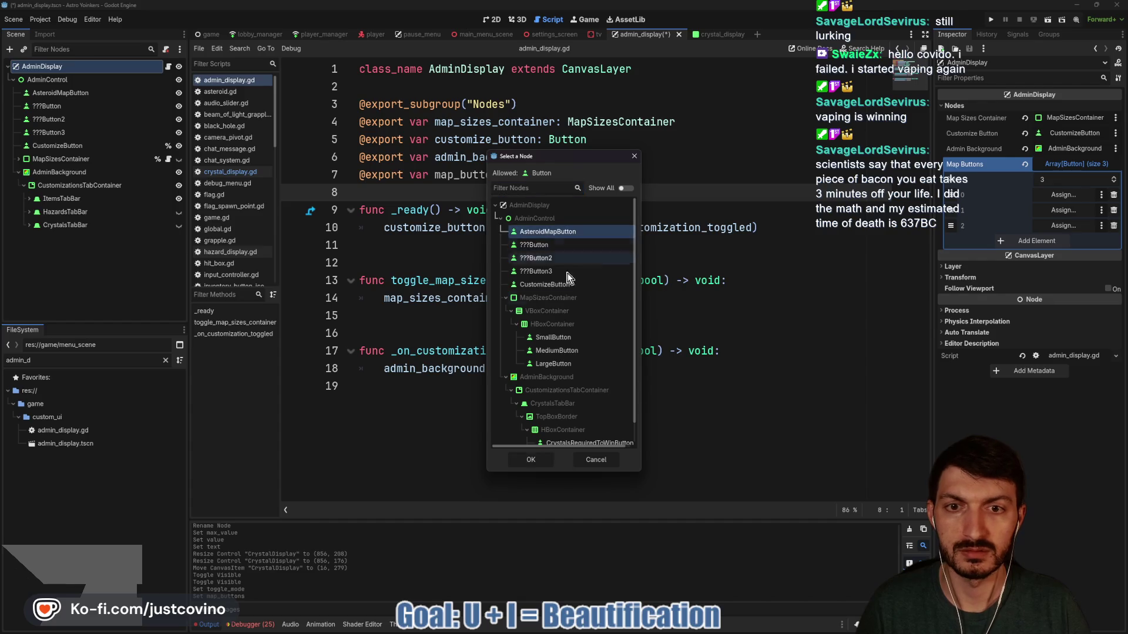
pyautogui.click(531, 459)
pyautogui.click(1063, 210)
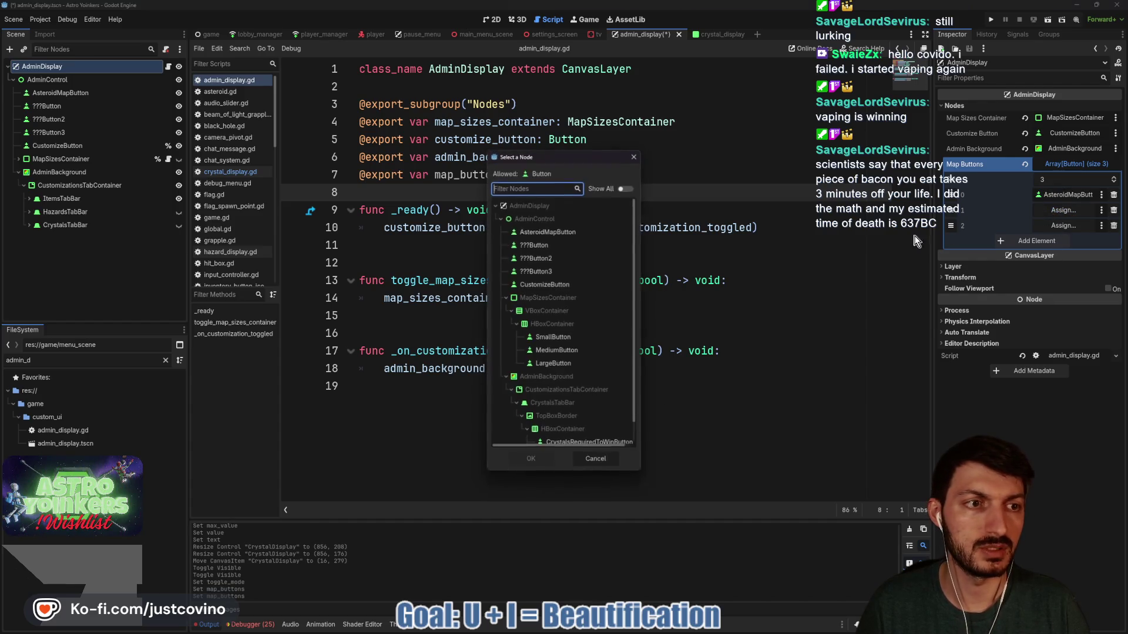
pyautogui.click(533, 245)
pyautogui.click(530, 459)
# Assign ???Button2 to element 2, then add a fourth element holding ???Button3
pyautogui.click(1068, 231)
pyautogui.click(535, 259)
pyautogui.click(530, 456)
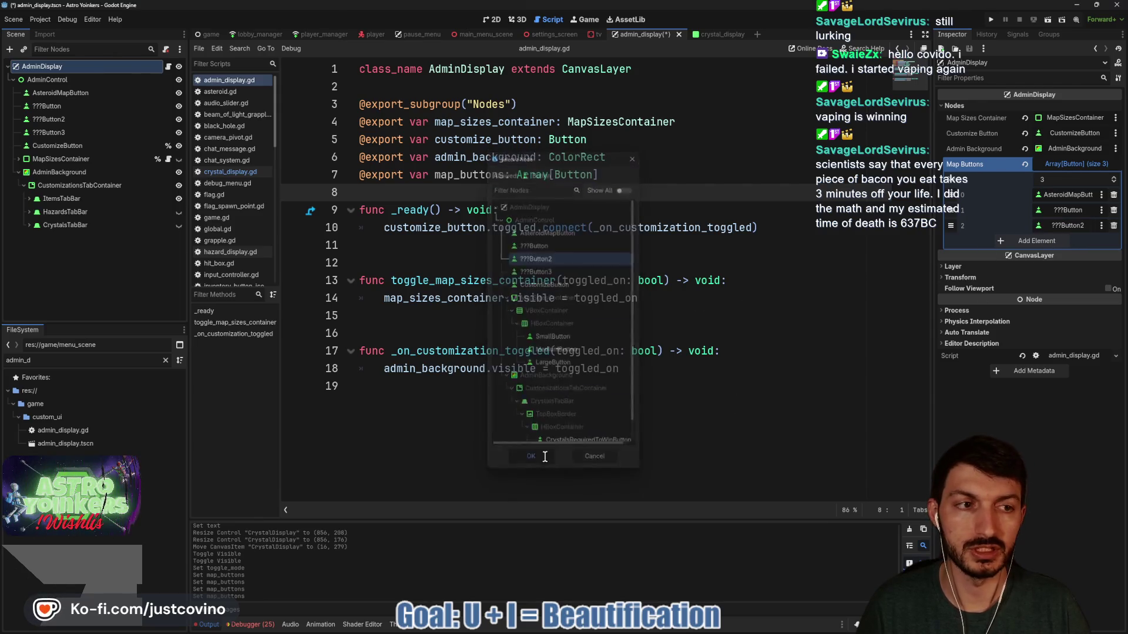
pyautogui.click(1036, 241)
pyautogui.click(1063, 241)
pyautogui.click(548, 271)
pyautogui.click(531, 460)
pyautogui.click(552, 215)
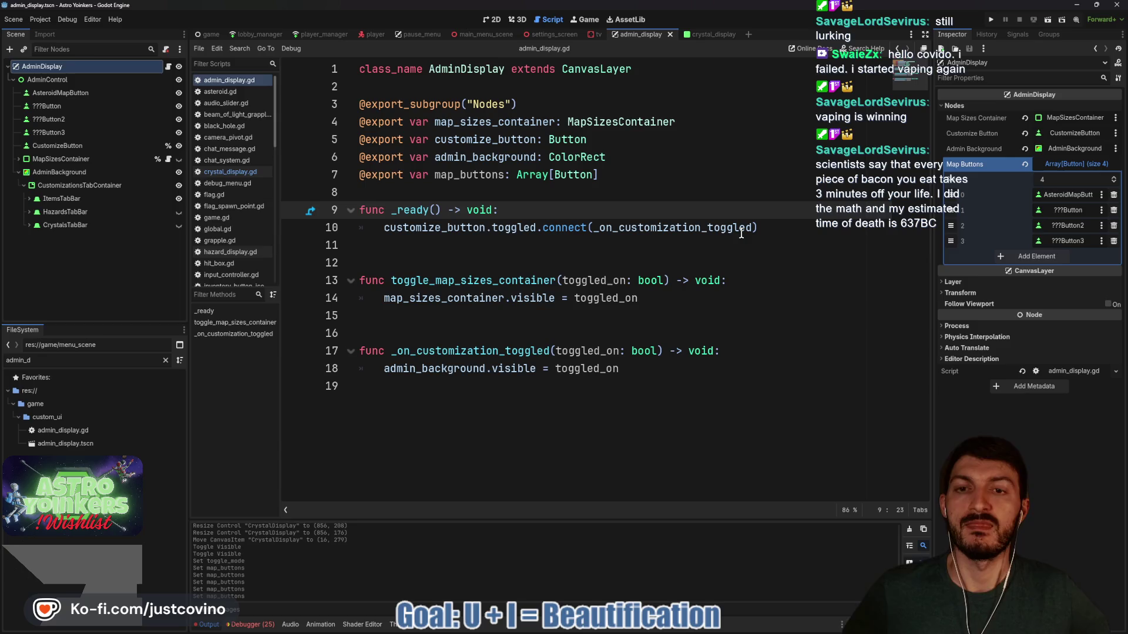
pyautogui.moveTo(741, 233)
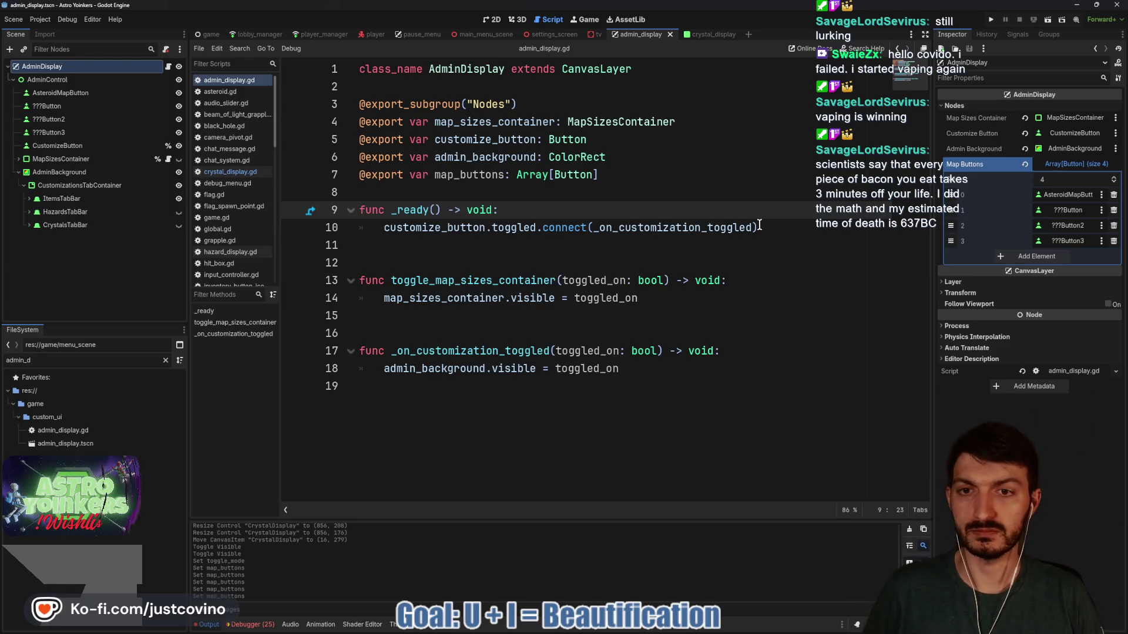
# Append 'func _on_map_button_pressed() -> void:' with body map_sizes_container.show(), and save
pyautogui.click(418, 398)
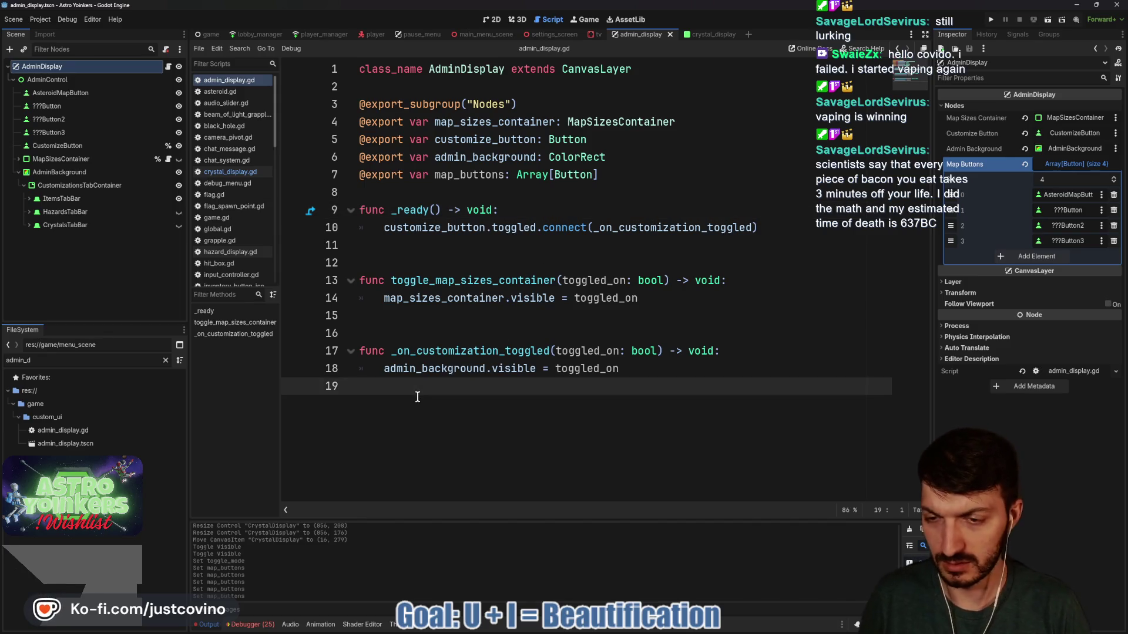
pyautogui.press('Return')
pyautogui.press('Return')
pyautogui.write('func _on')
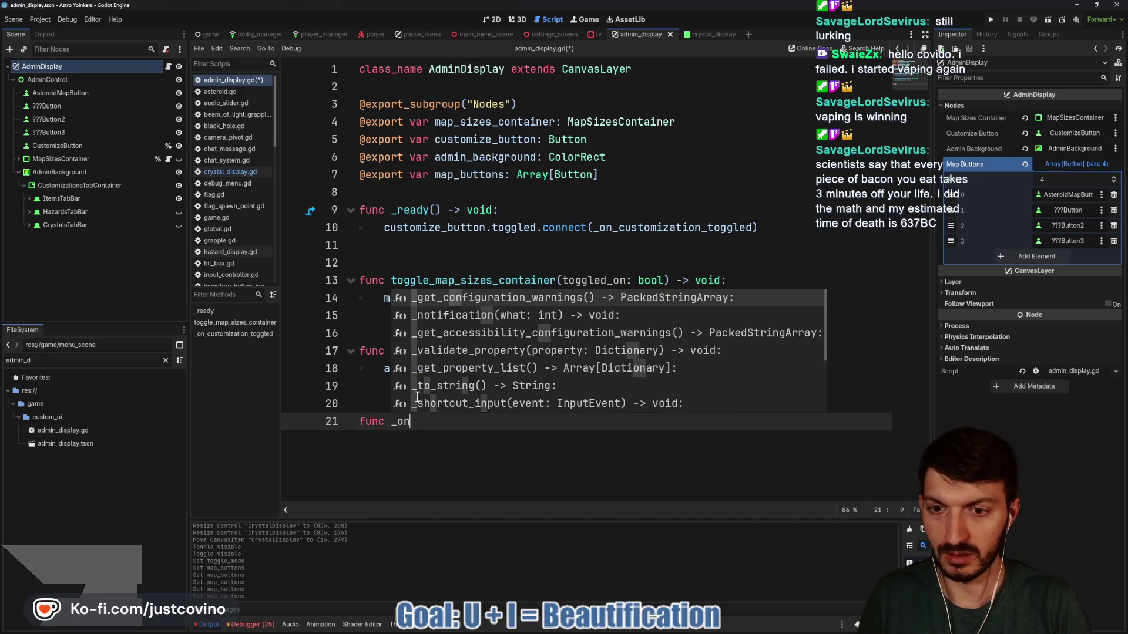
pyautogui.write('_map_button_pressed() -')
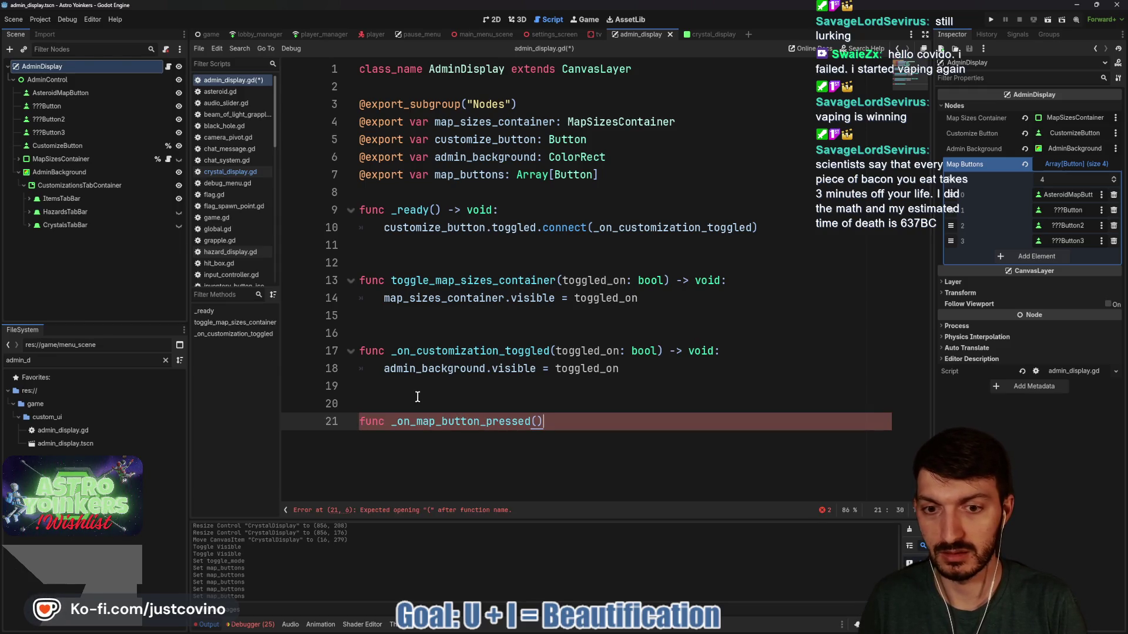
pyautogui.write('> void:')
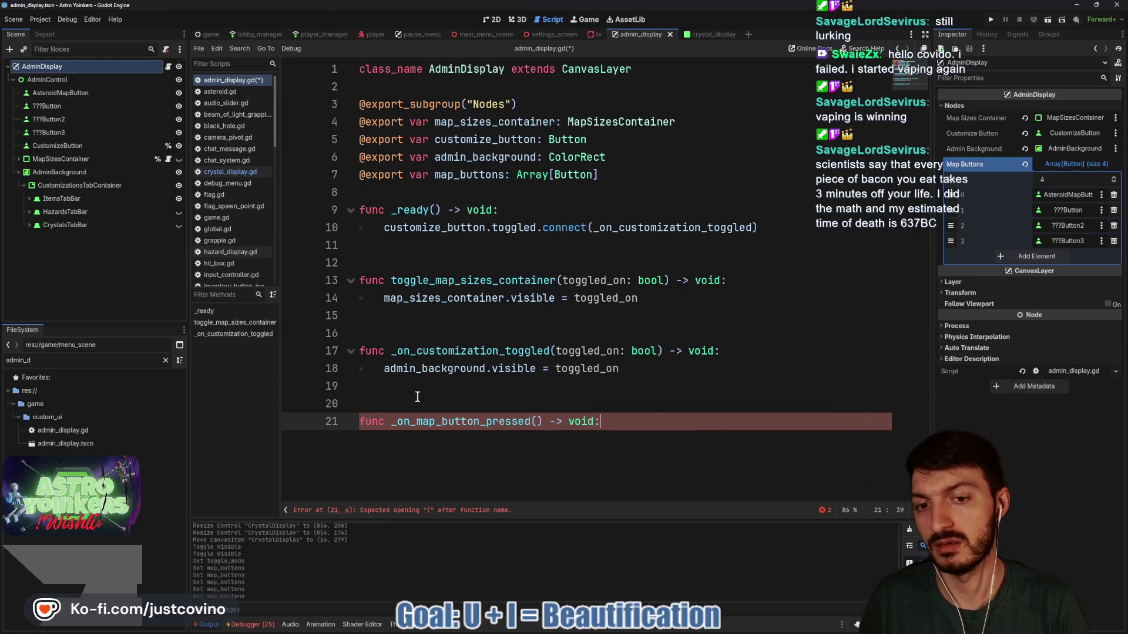
pyautogui.press('Return')
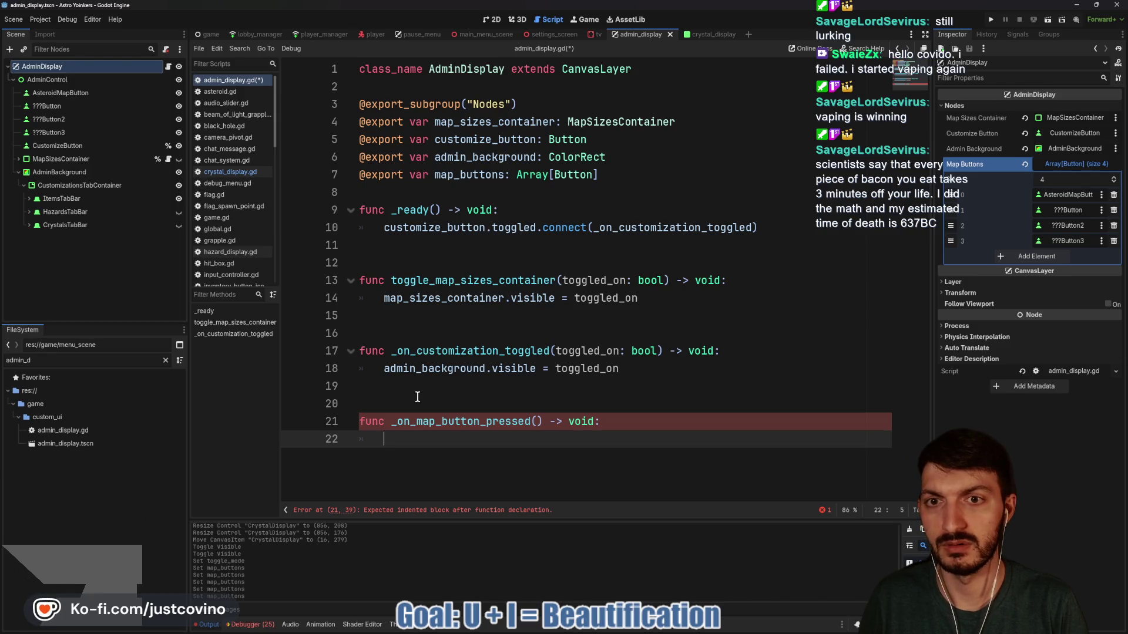
pyautogui.write('map')
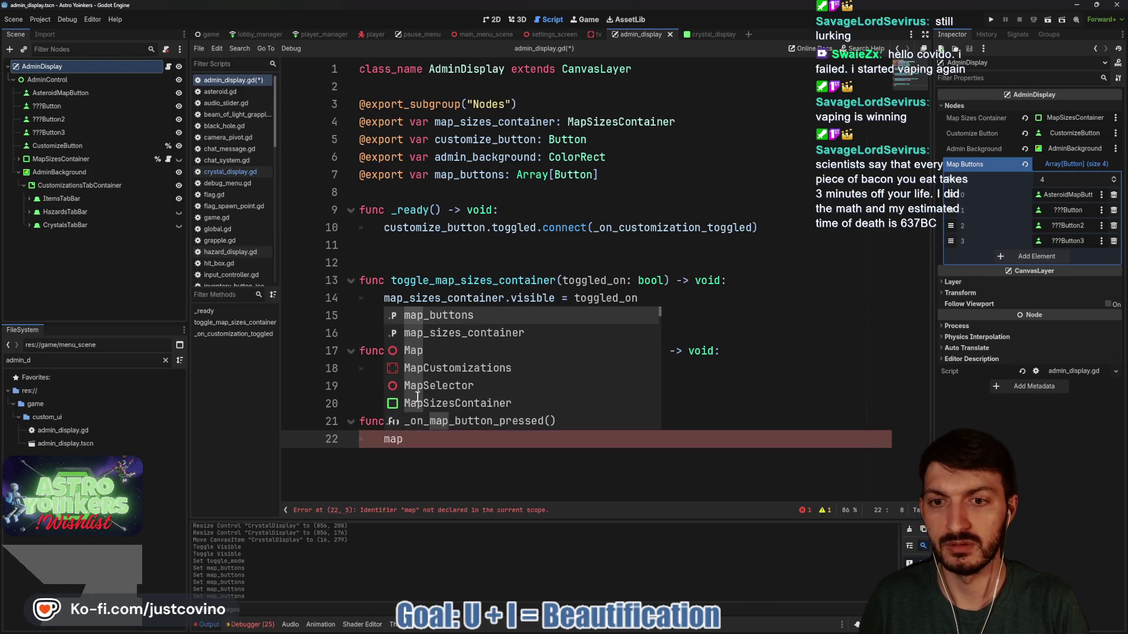
pyautogui.press('Down')
pyautogui.press('Return')
pyautogui.write('.')
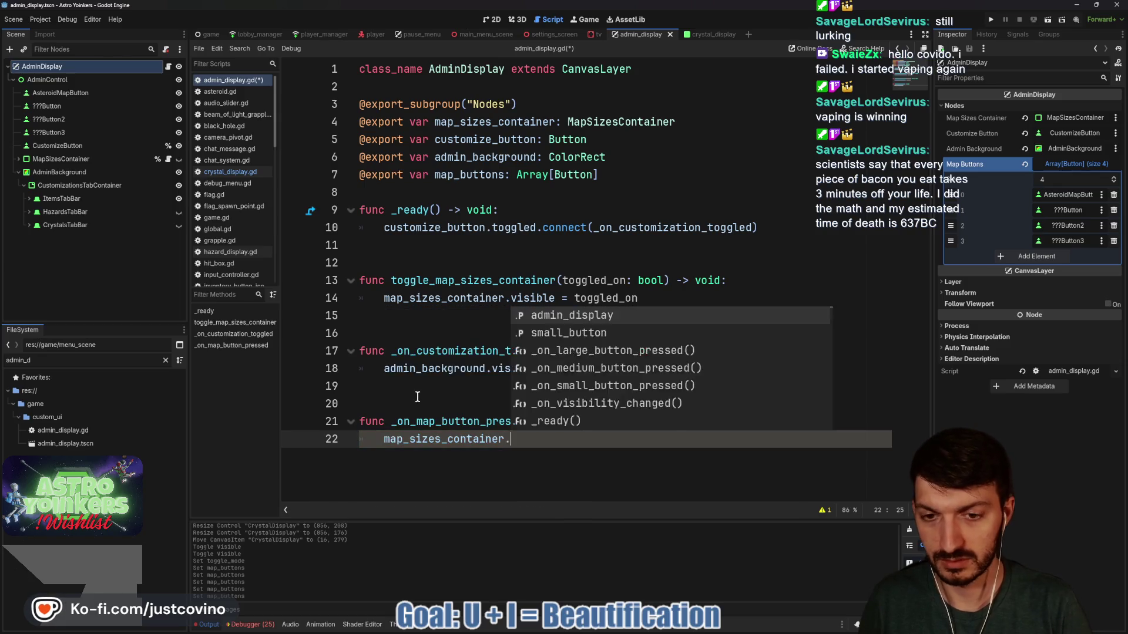
pyautogui.write('show')
pyautogui.press('Return')
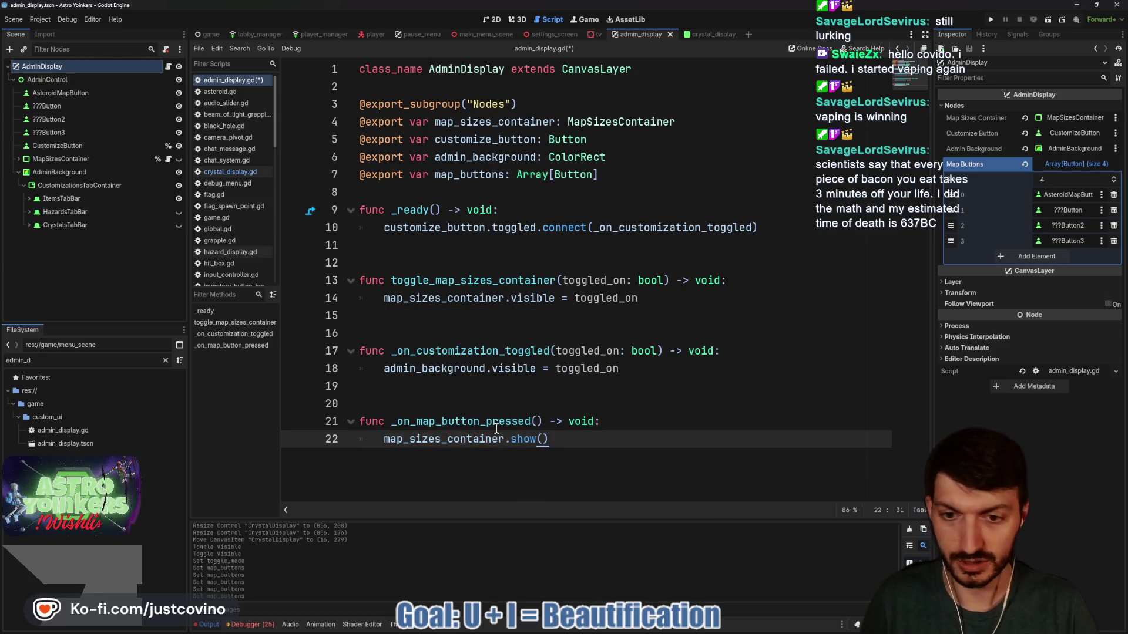
pyautogui.hotkey('ctrl', 's')
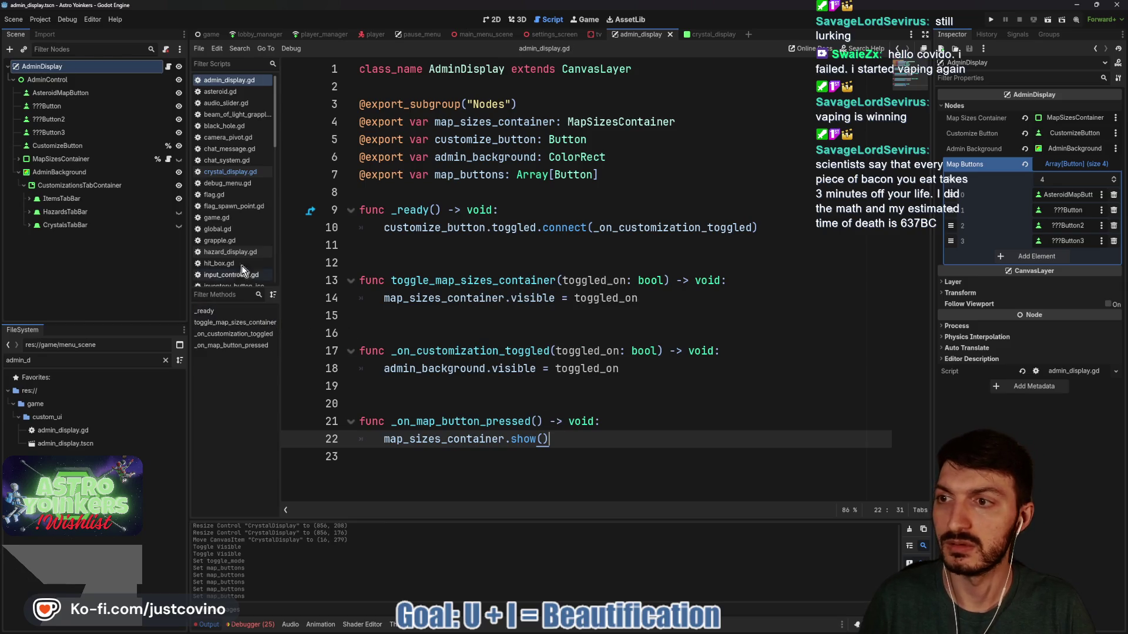
pyautogui.click(169, 159)
# Assign AdminDisplay to MapSizesContainer's Admin Display property and save the scene
pyautogui.click(118, 160)
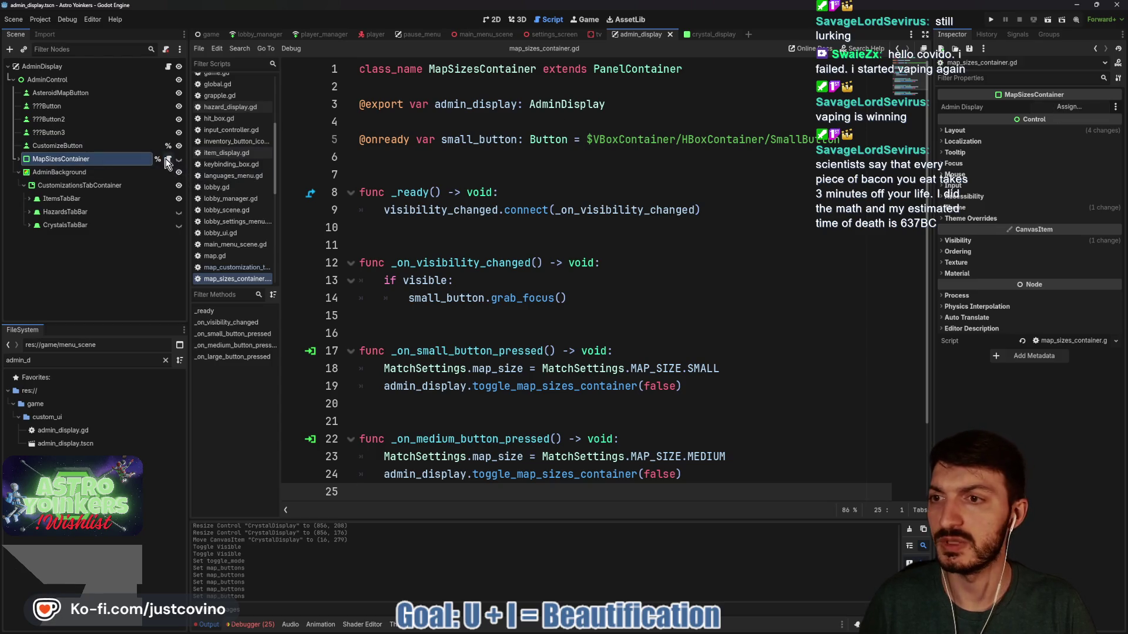
pyautogui.click(1069, 107)
pyautogui.click(528, 205)
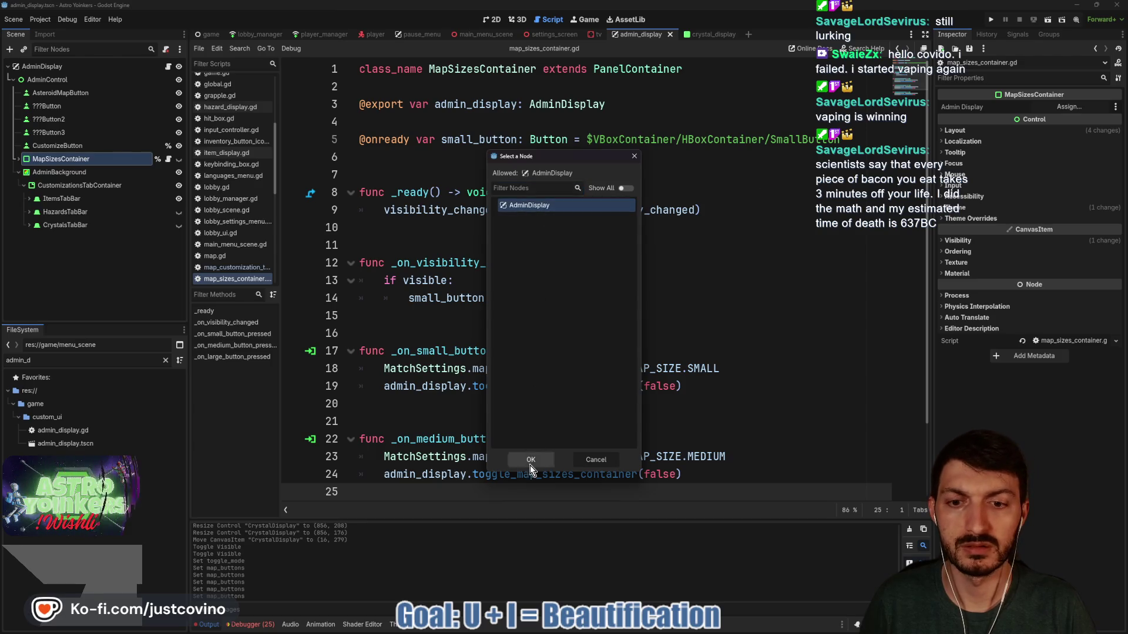
pyautogui.click(525, 460)
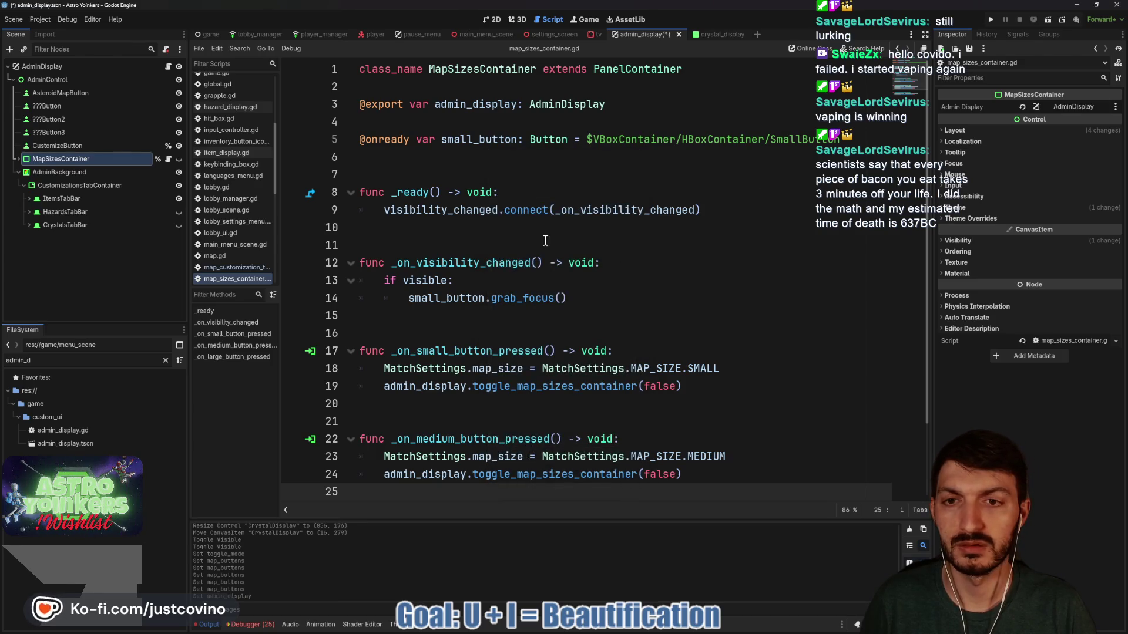
pyautogui.click(503, 234)
pyautogui.hotkey('ctrl', 's')
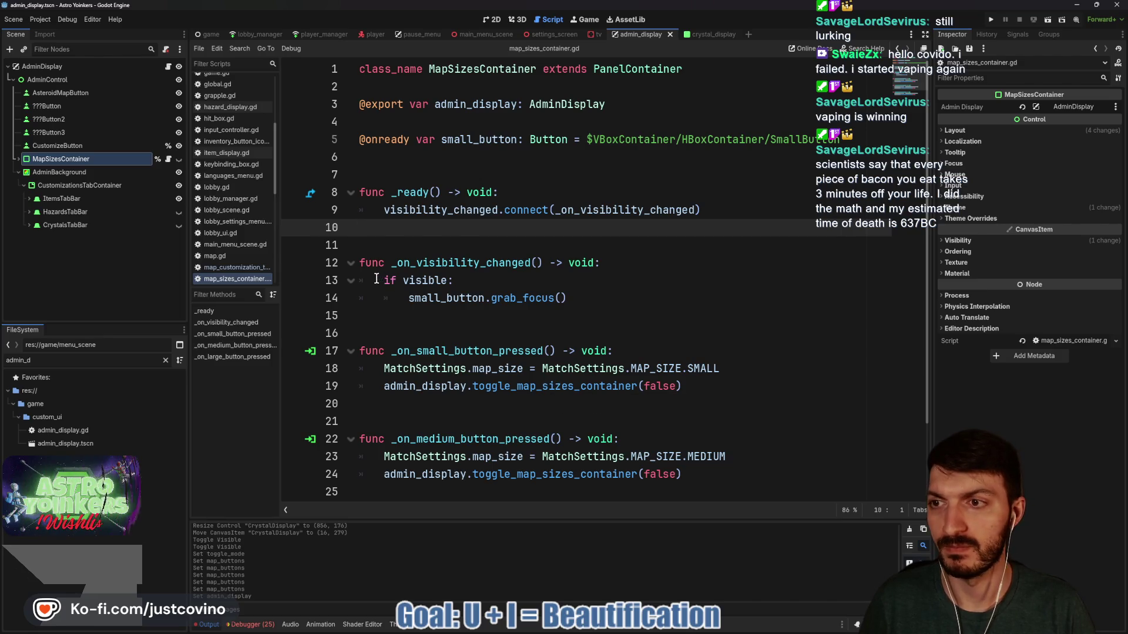
# Jump from the toggle_map_sizes_container call on line 19 to its definition
pyautogui.scroll(-2, 470, 390)
pyautogui.doubleClick(509, 298)
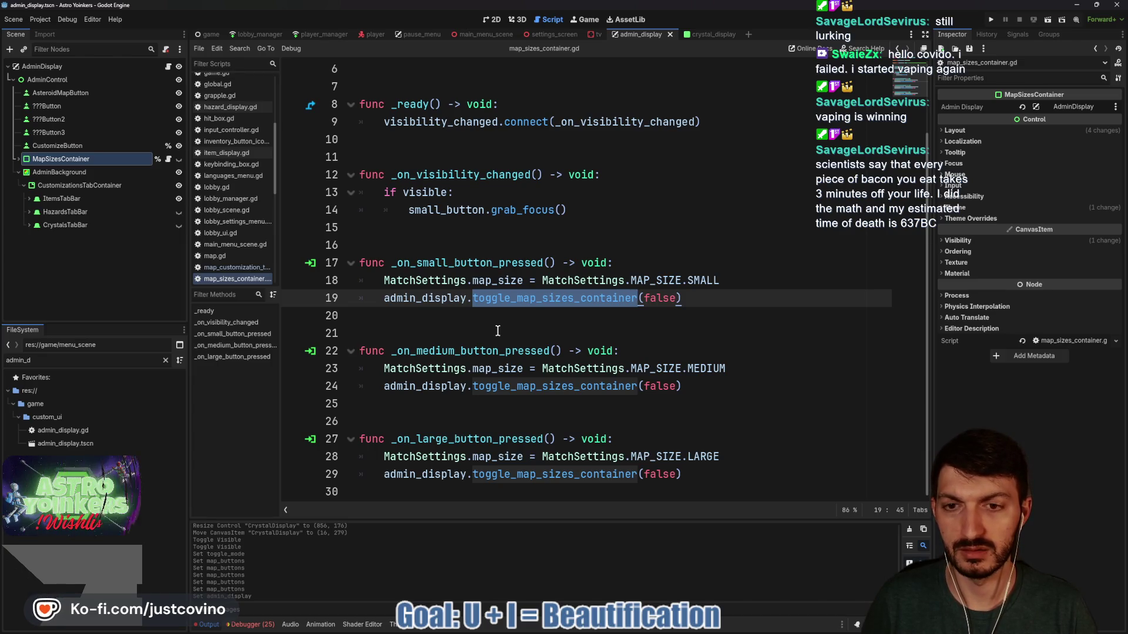
pyautogui.keyDown('ctrl'); pyautogui.click(501, 300); pyautogui.keyUp('ctrl')
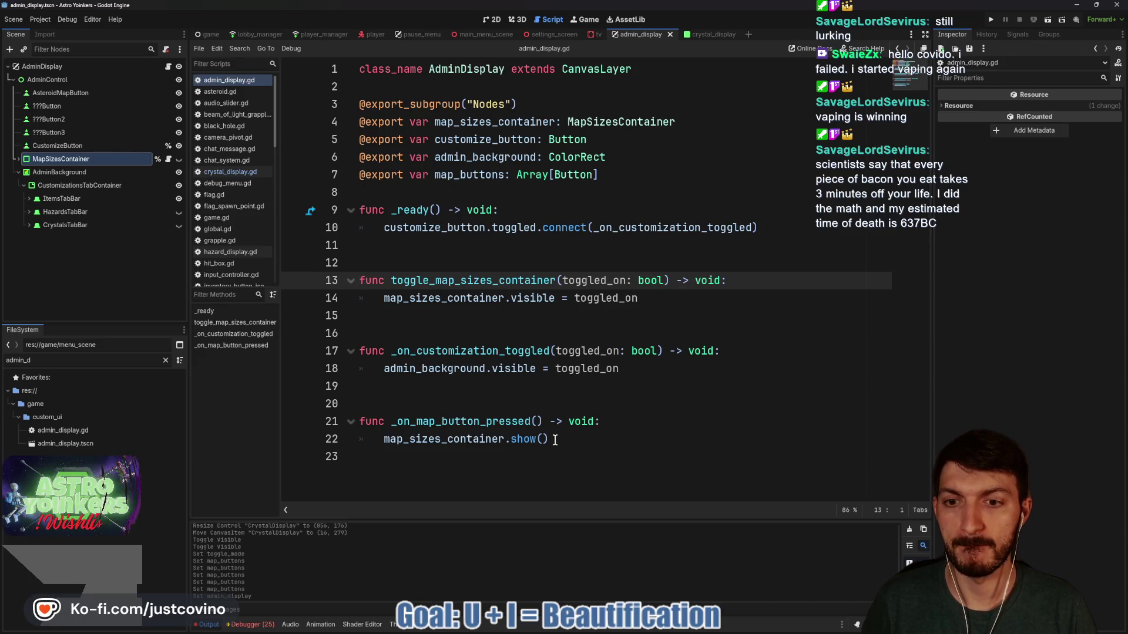
# Replace map_sizes_container.show() on line 22 with toggle_map_sizes_container(true) and save
pyautogui.moveTo(555, 440); pyautogui.dragTo(383, 439)
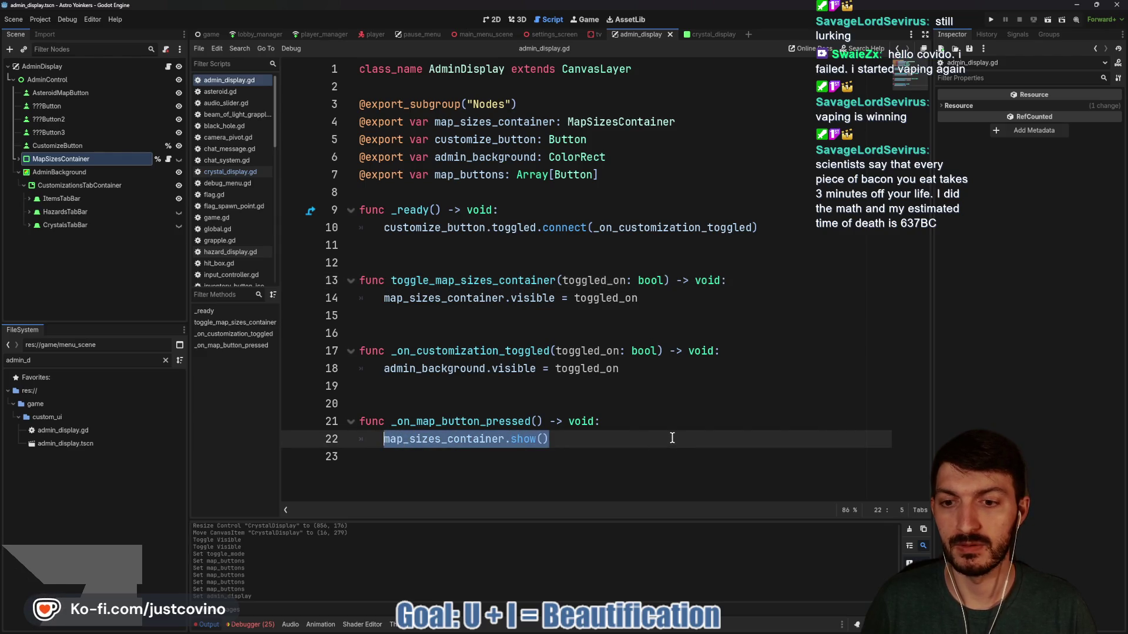
pyautogui.write('toggl')
pyautogui.press('Return')
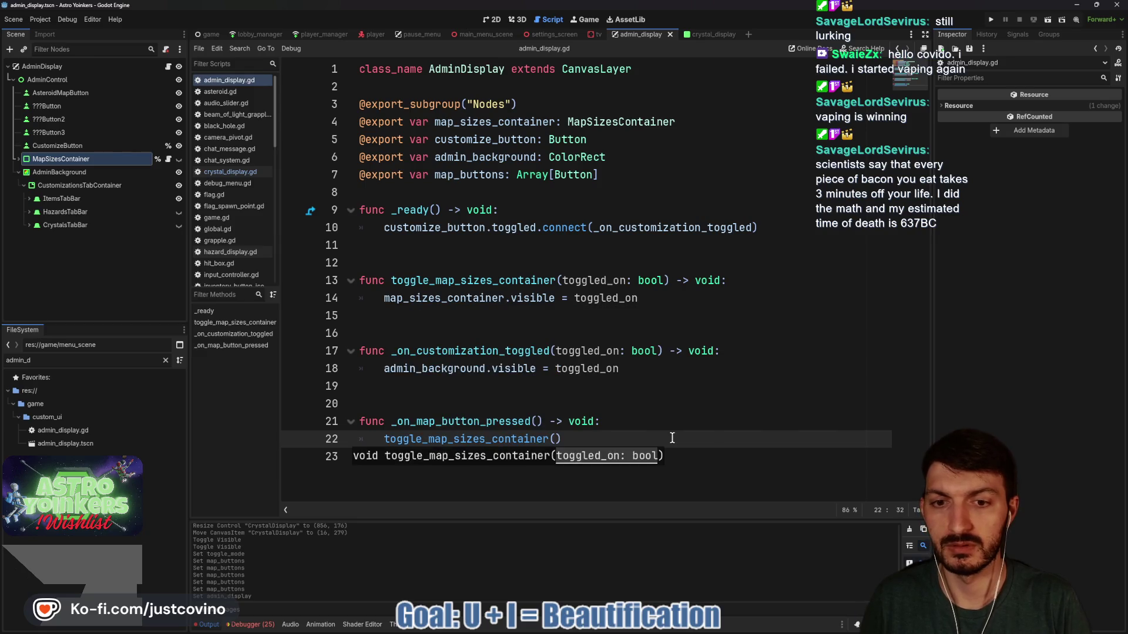
pyautogui.write('tr')
pyautogui.press('Return')
pyautogui.click(672, 438)
pyautogui.hotkey('ctrl', 's')
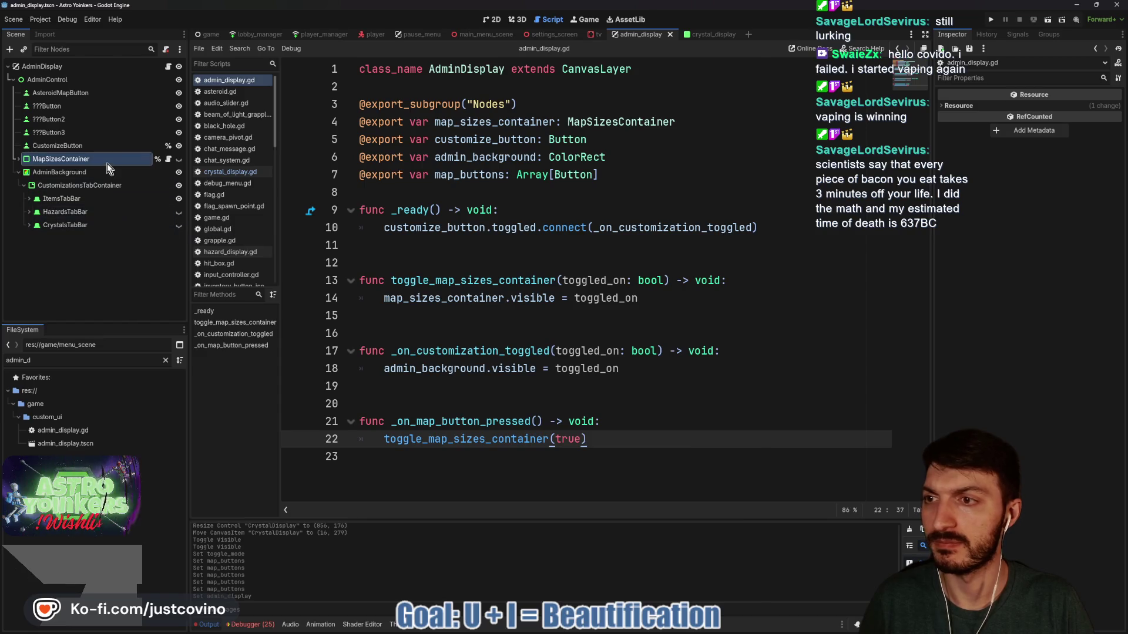
pyautogui.click(524, 250)
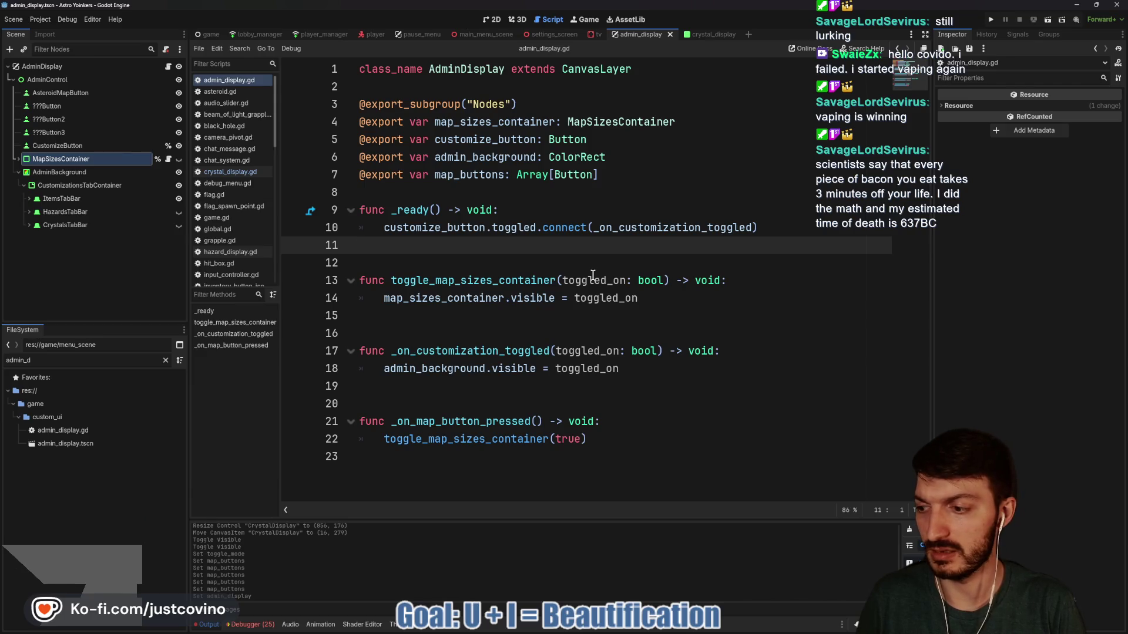
# In _ready, loop over map_buttons connecting each button.pressed to _on_map_button_pressed, then save
pyautogui.press('Tab')
pyautogui.write('for but')
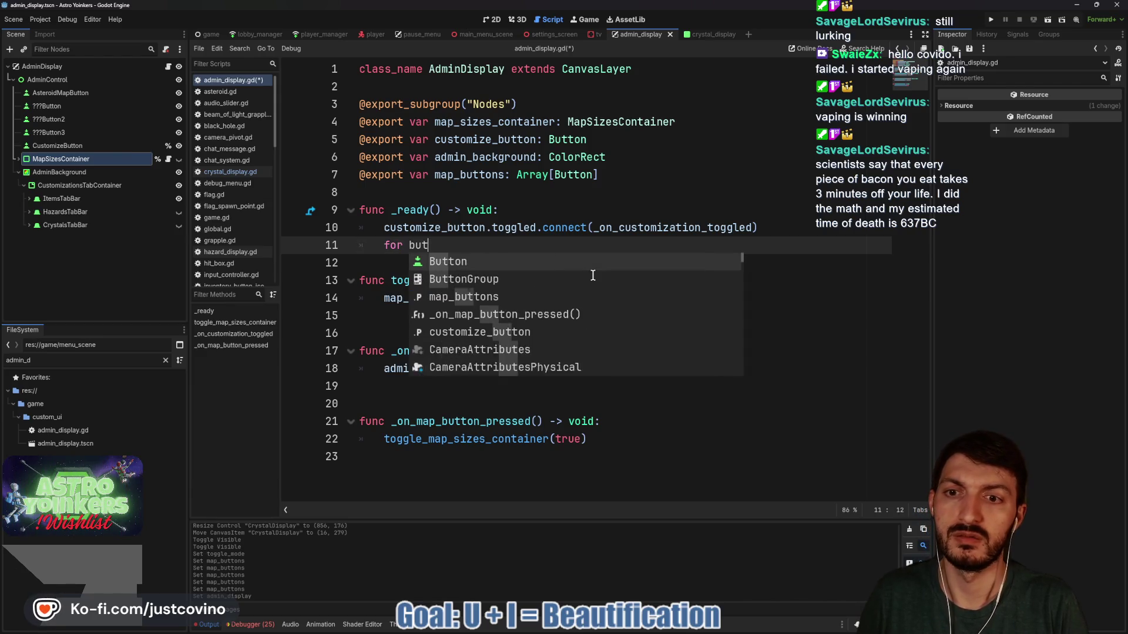
pyautogui.write('ton in map')
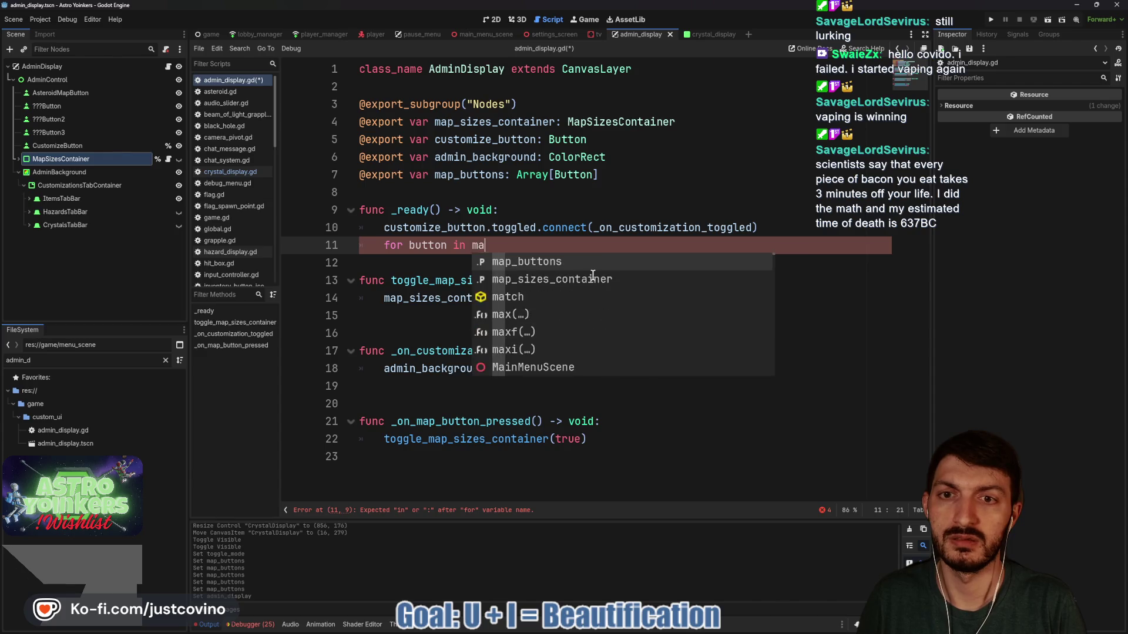
pyautogui.press('Return')
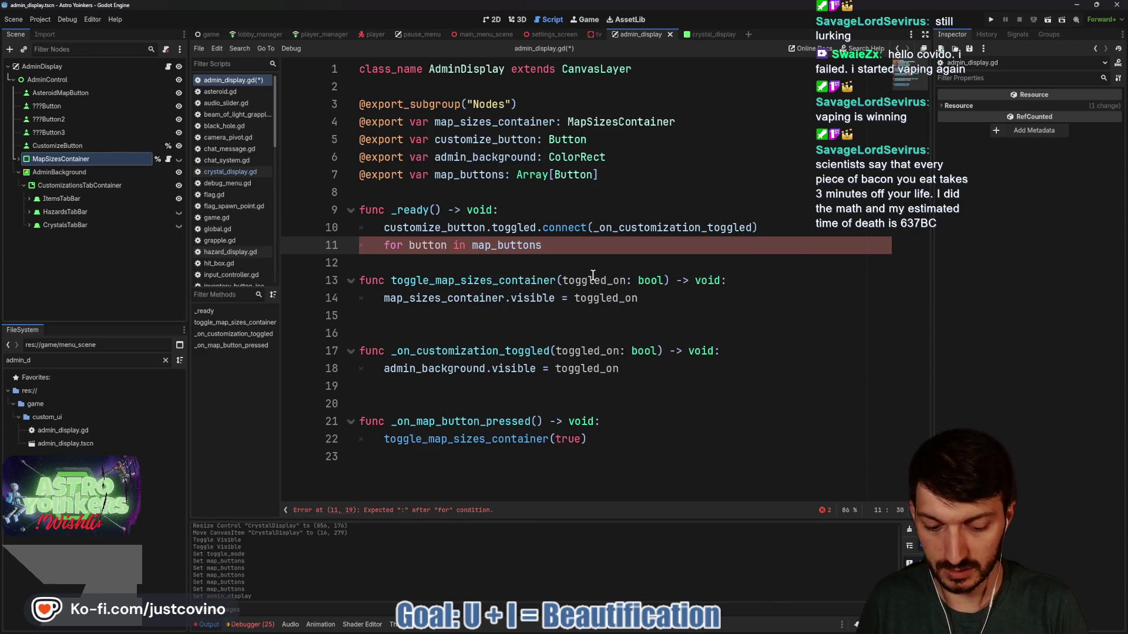
pyautogui.write(':')
pyautogui.press('Return')
pyautogui.write('button')
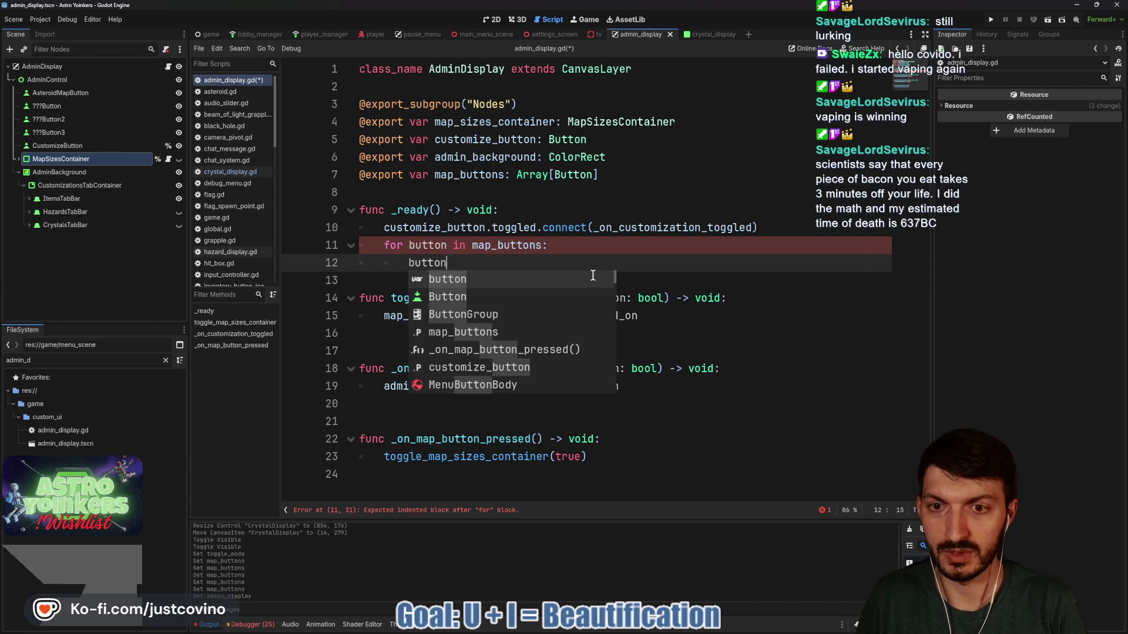
pyautogui.write('.pre')
pyautogui.press('Return')
pyautogui.write('.co')
pyautogui.press('Return')
pyautogui.write('_on_ma')
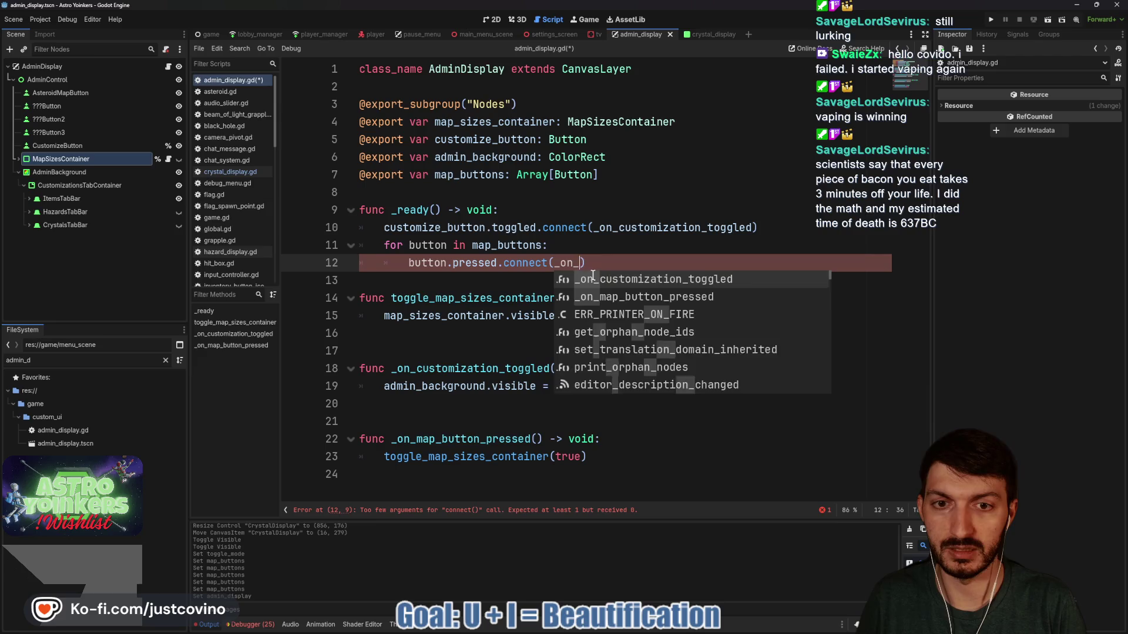
pyautogui.press('Return')
pyautogui.click(514, 281)
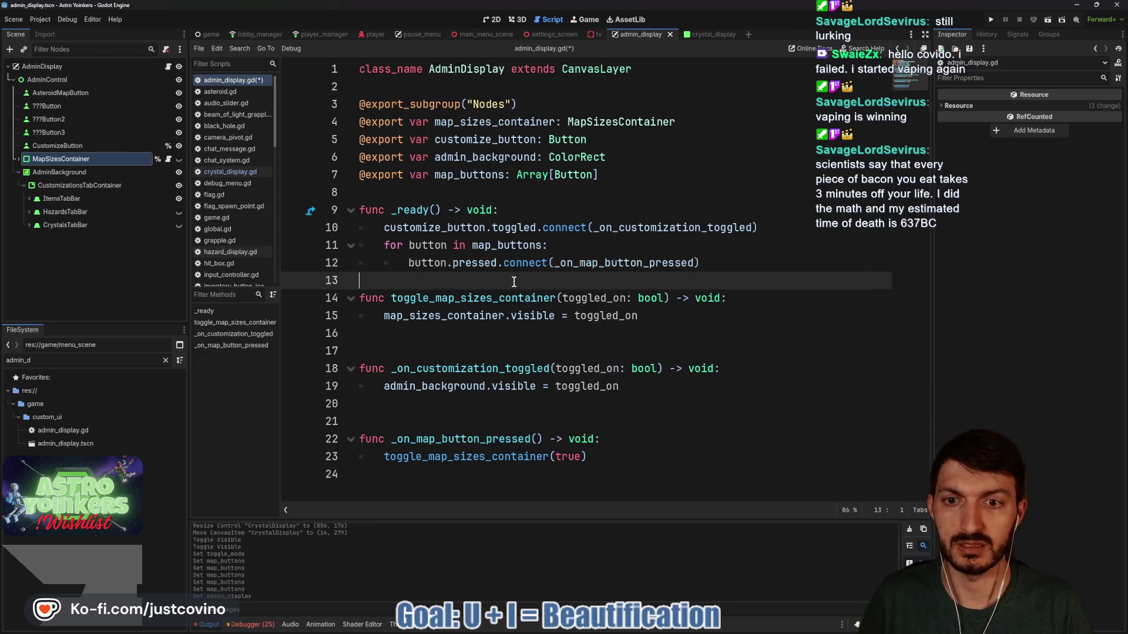
pyautogui.press('Return')
pyautogui.hotkey('ctrl', 's')
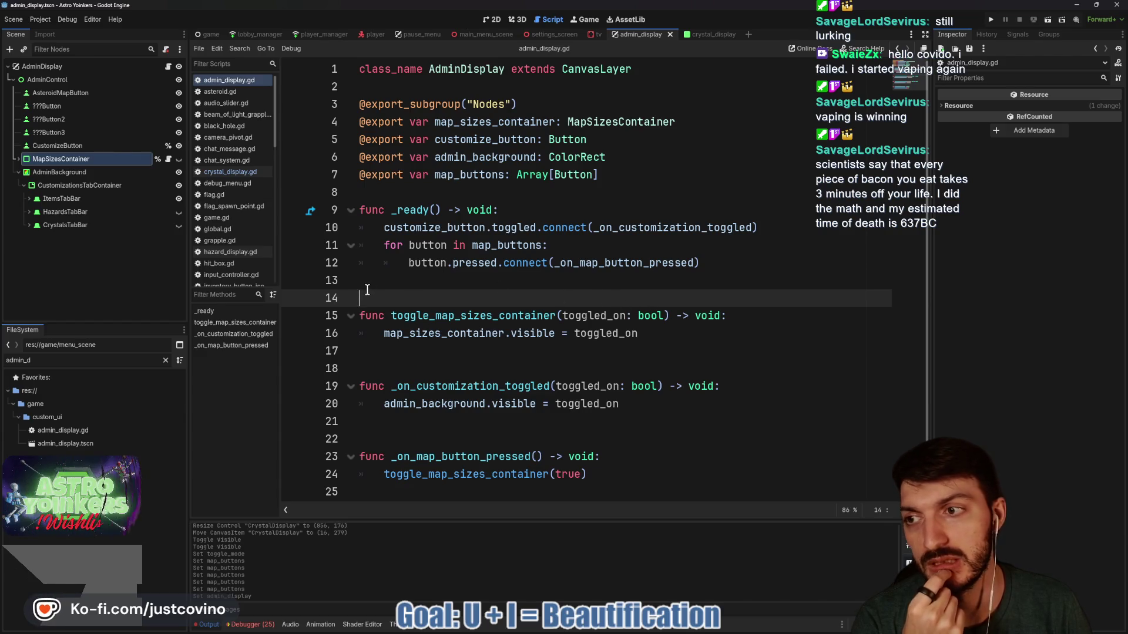
# Add a 'button: Button' parameter to the handler and append .bind(button) to the connect call
pyautogui.click(694, 264)
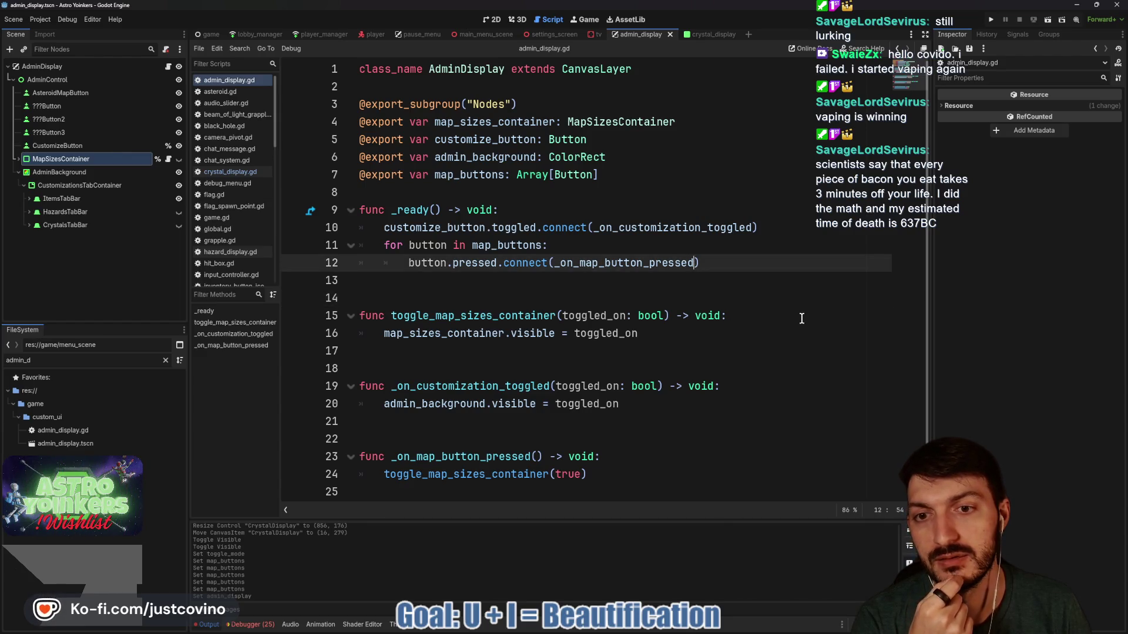
pyautogui.click(540, 457)
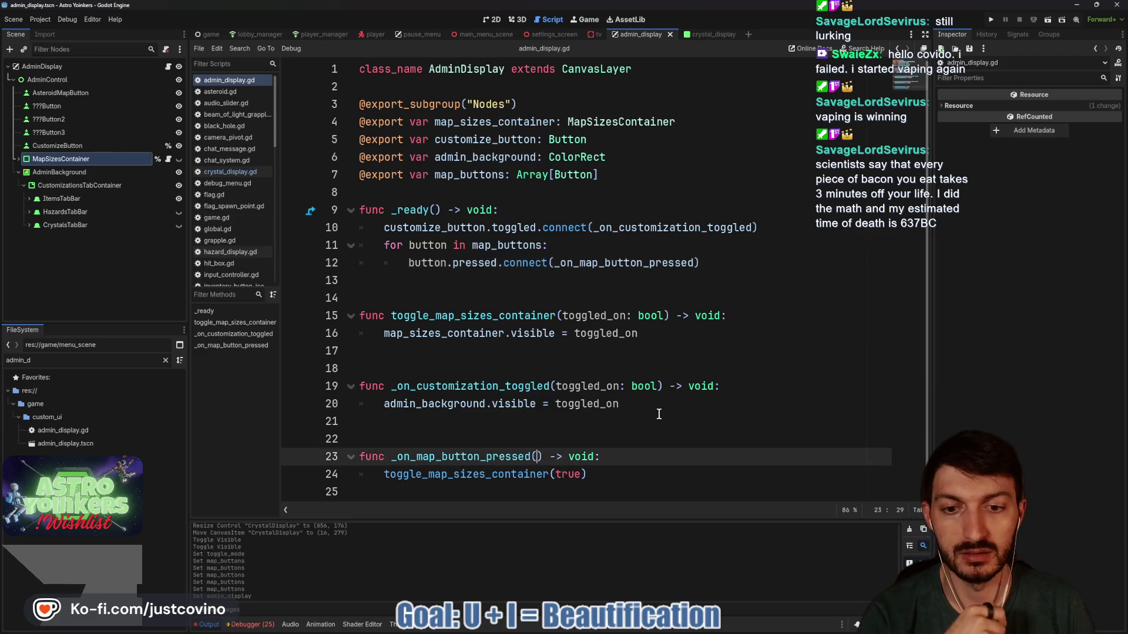
pyautogui.write('button: But')
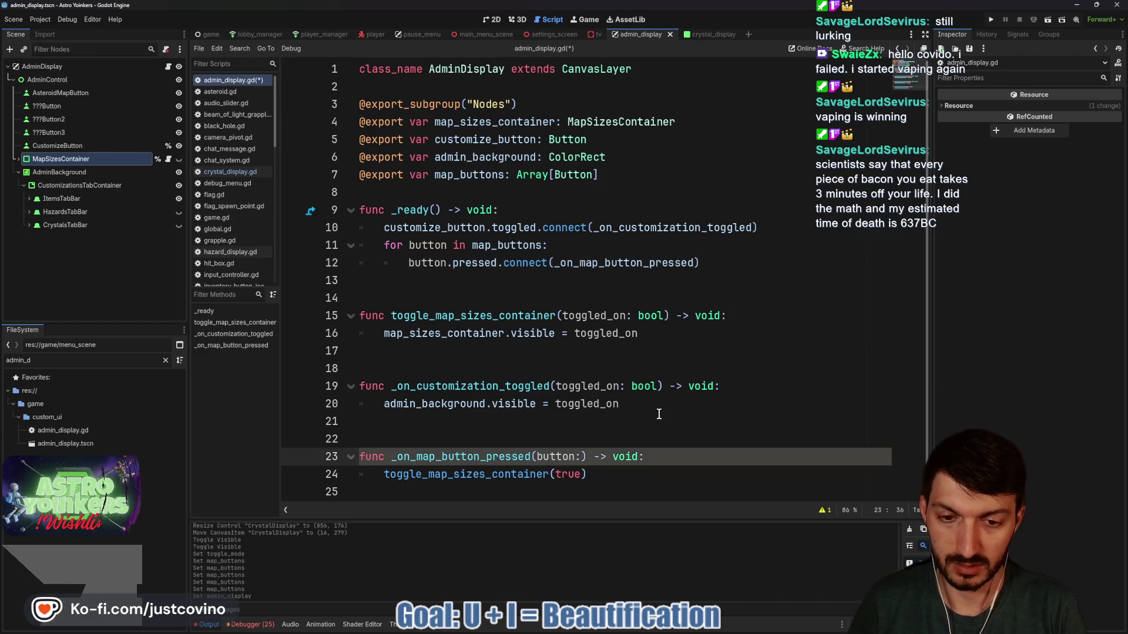
pyautogui.write('ton')
pyautogui.click(714, 457)
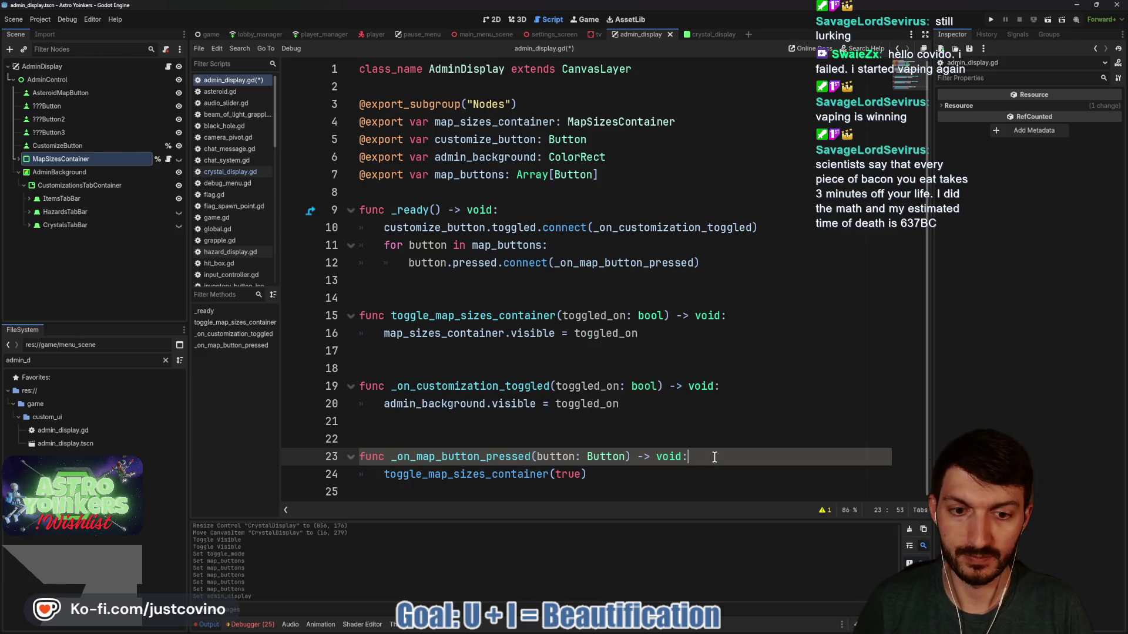
pyautogui.click(695, 262)
pyautogui.write('.bind(button')
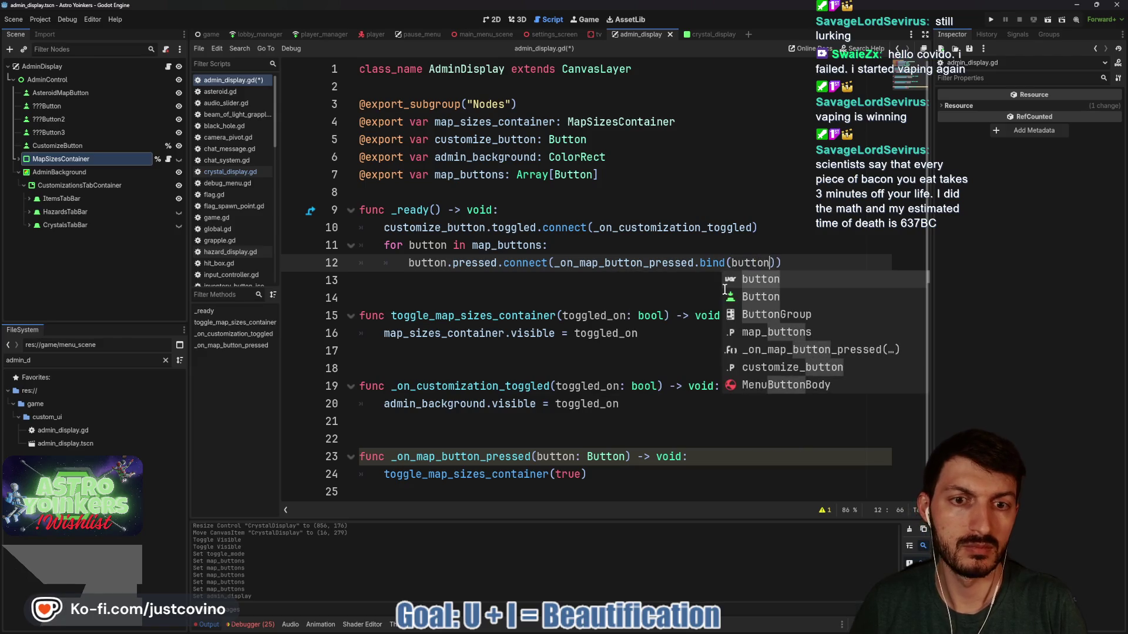
pyautogui.click(719, 298)
pyautogui.hotkey('ctrl', 's')
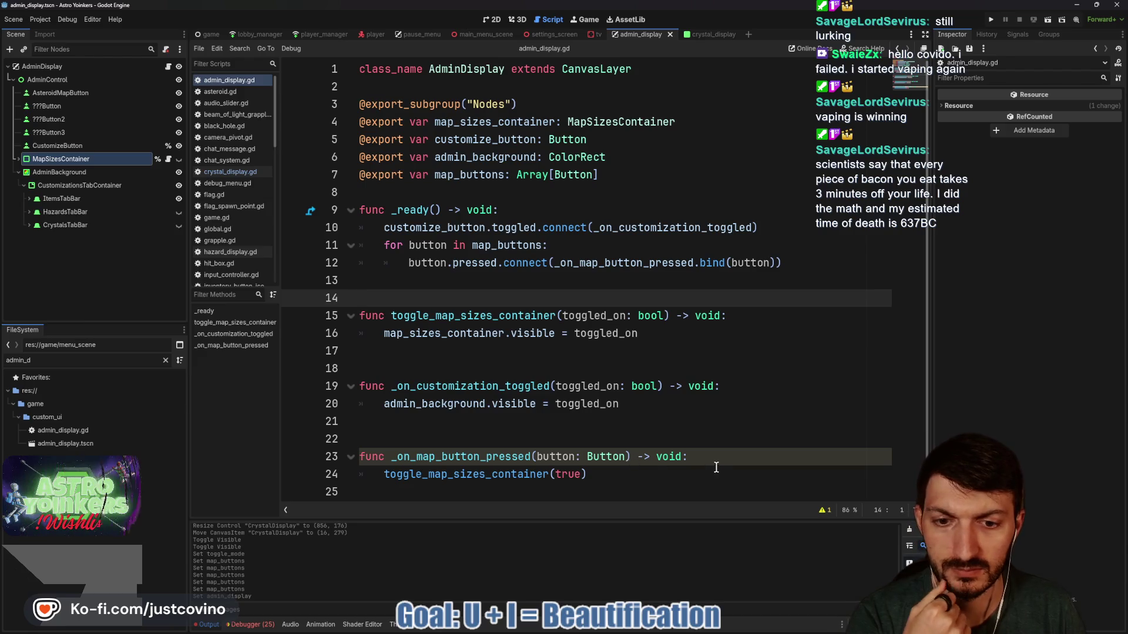
# Make _on_map_button_pressed print(button.name) and save the script
pyautogui.click(648, 471)
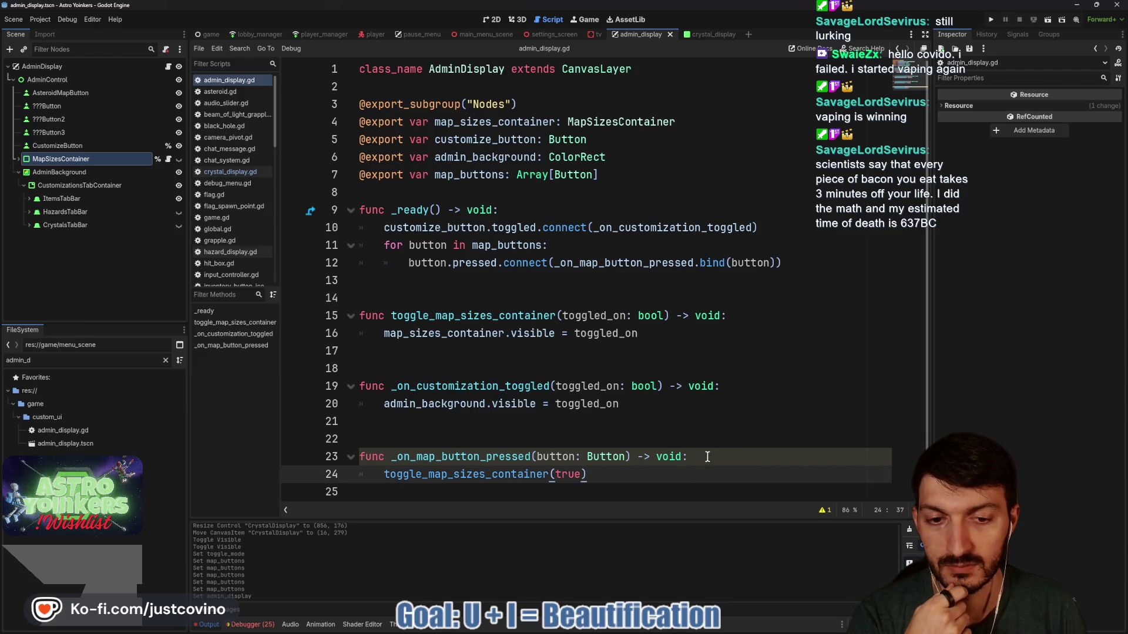
pyautogui.press('Return')
pyautogui.write('print')
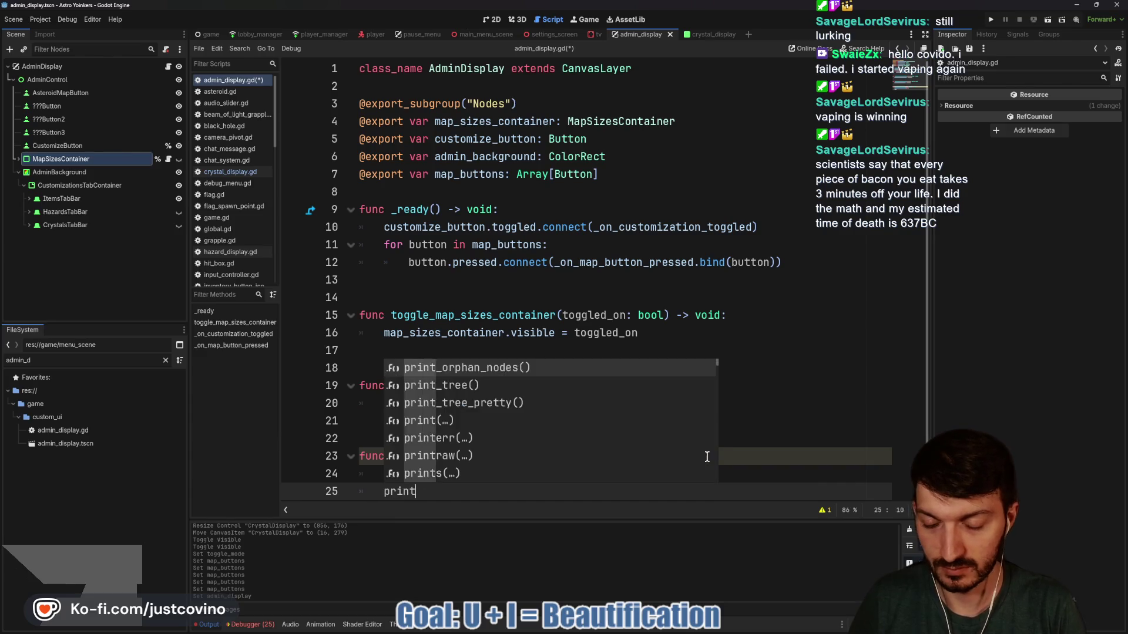
pyautogui.write('(button.name')
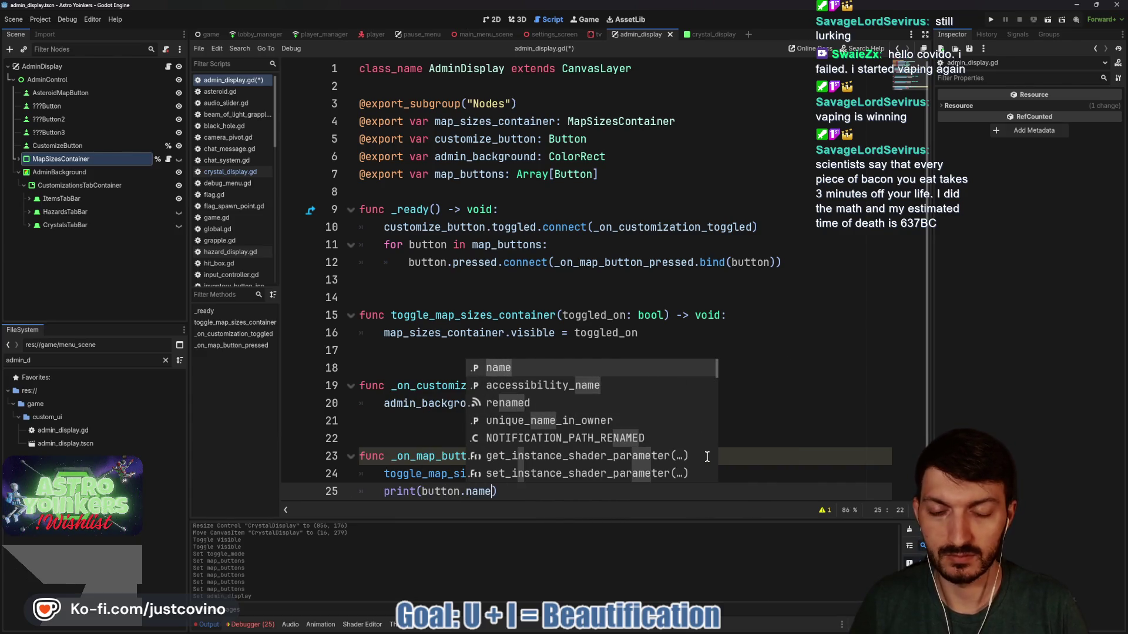
pyautogui.press('Escape')
pyautogui.press('Down')
pyautogui.hotkey('ctrl', 's')
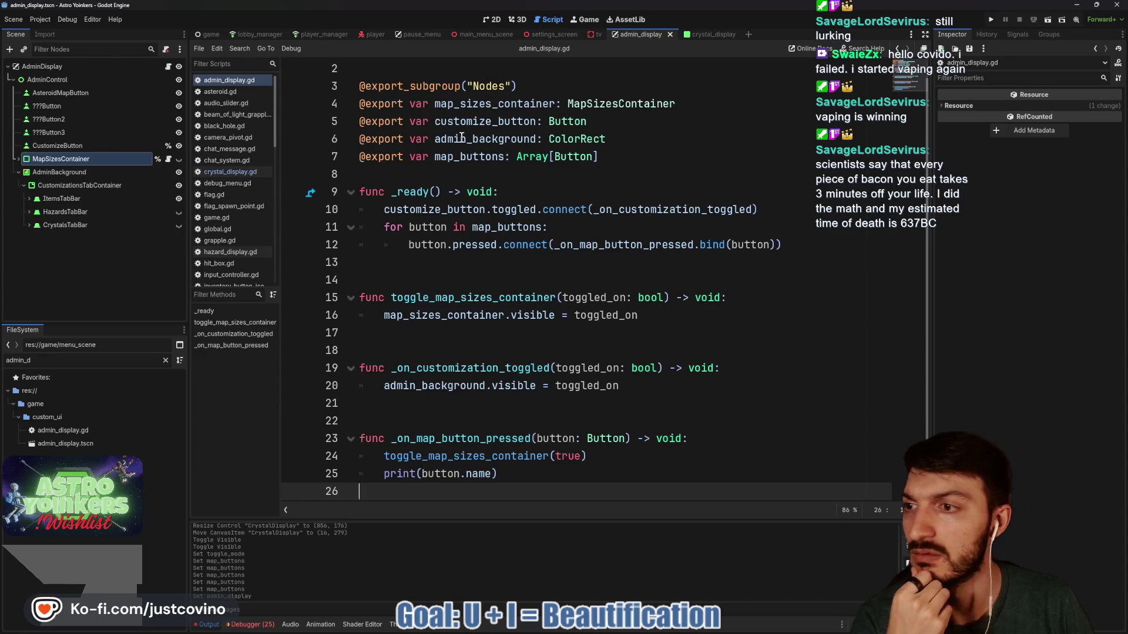
pyautogui.click(489, 19)
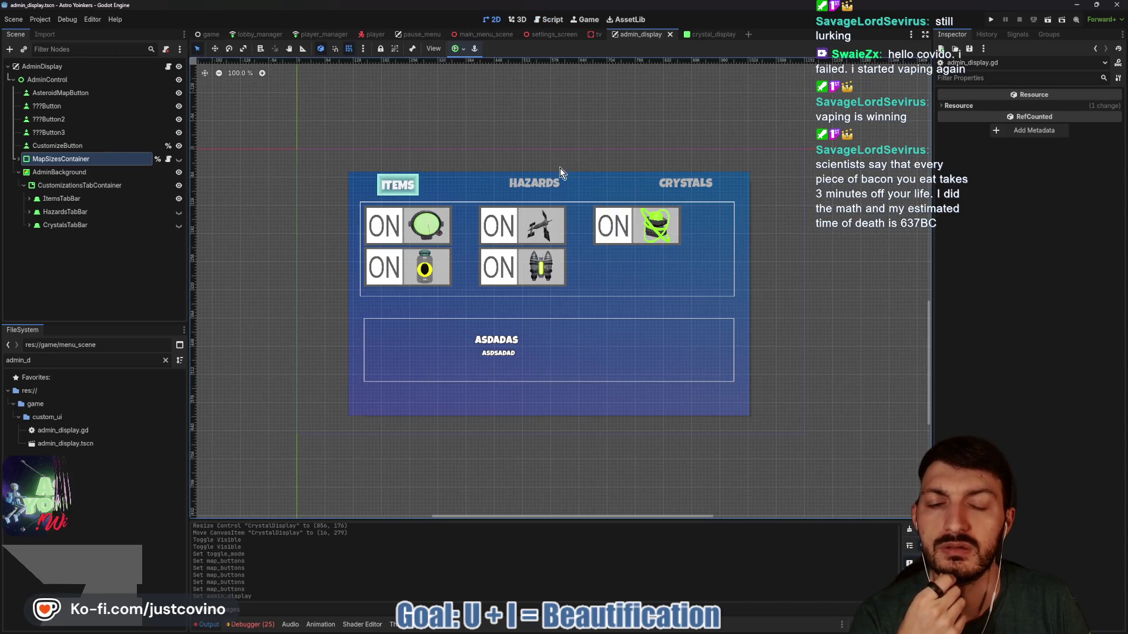
# Hide AdminBackground in the 2D view, return to admin_display.gd, and save
pyautogui.click(180, 172)
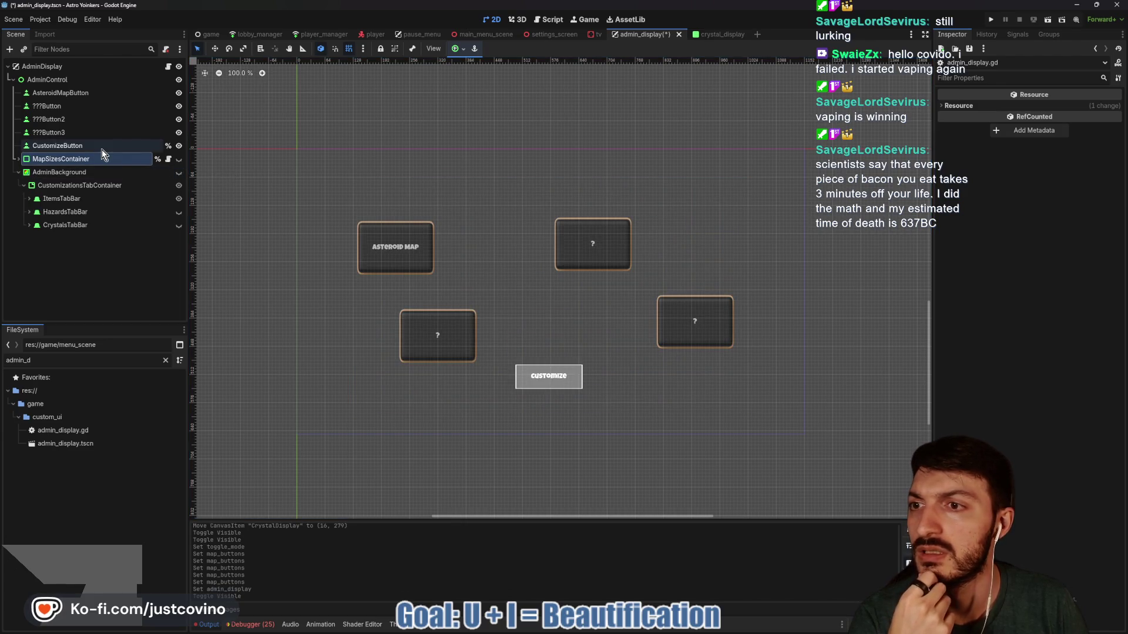
pyautogui.click(168, 67)
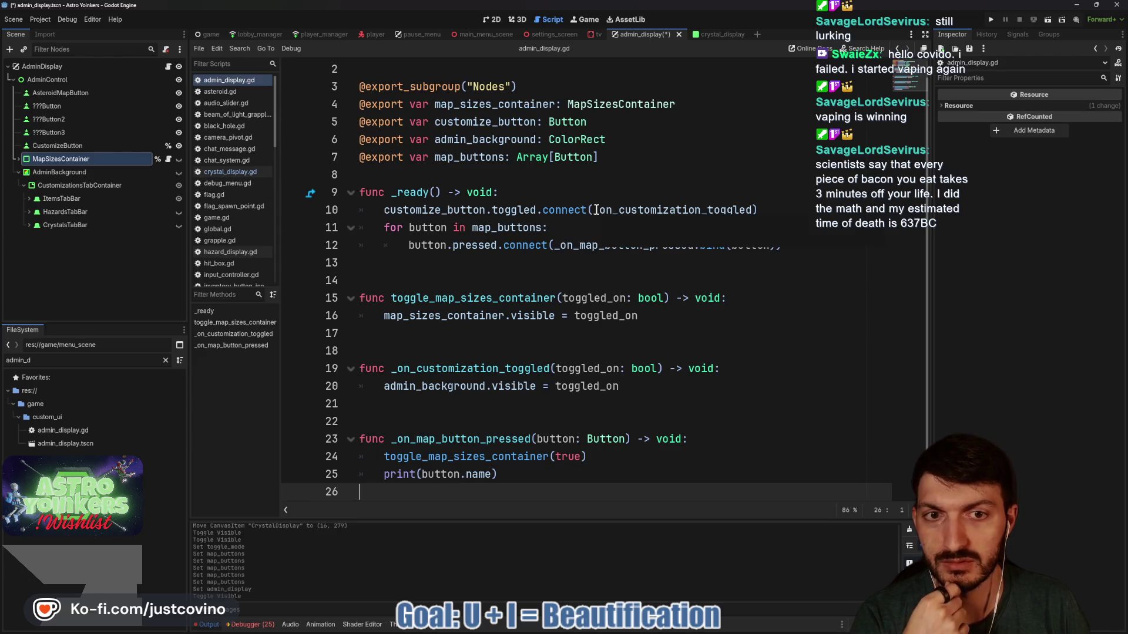
pyautogui.moveTo(596, 209)
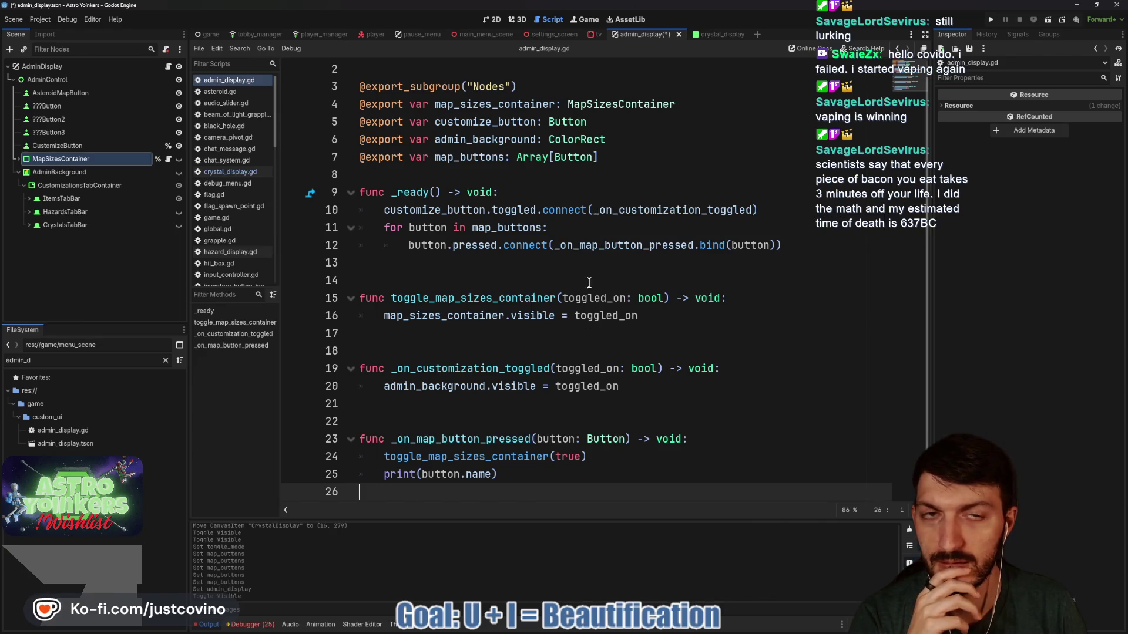
pyautogui.click(466, 352)
pyautogui.hotkey('ctrl', 's')
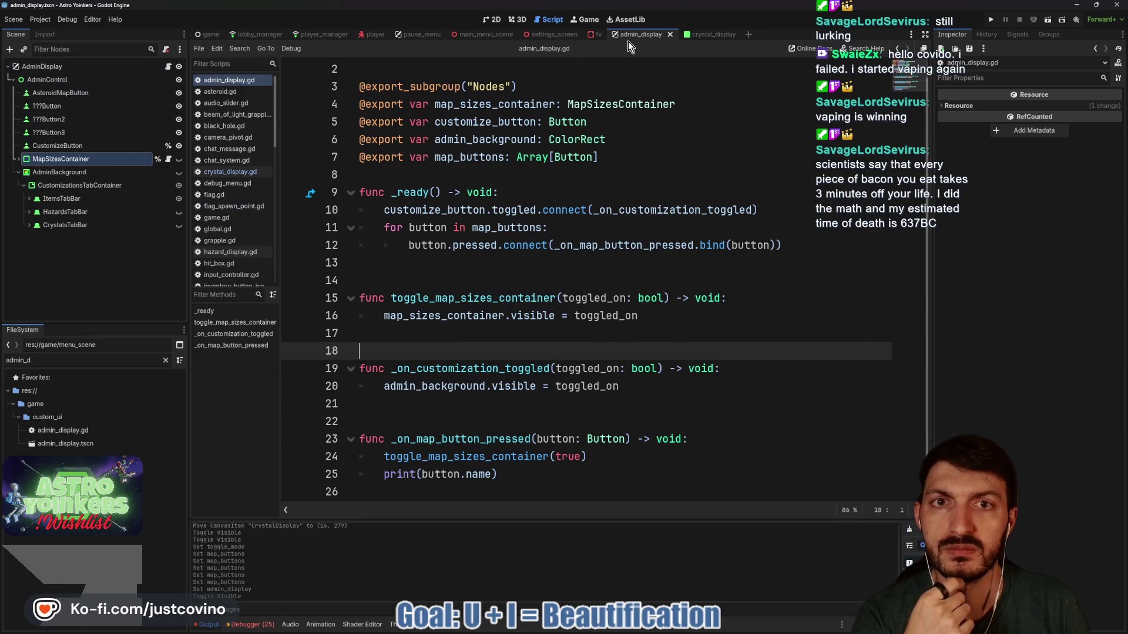
# In the tv scene, briefly show then hide AdminDisplay, and open the TV node's map_customization_tv.gd
pyautogui.click(597, 34)
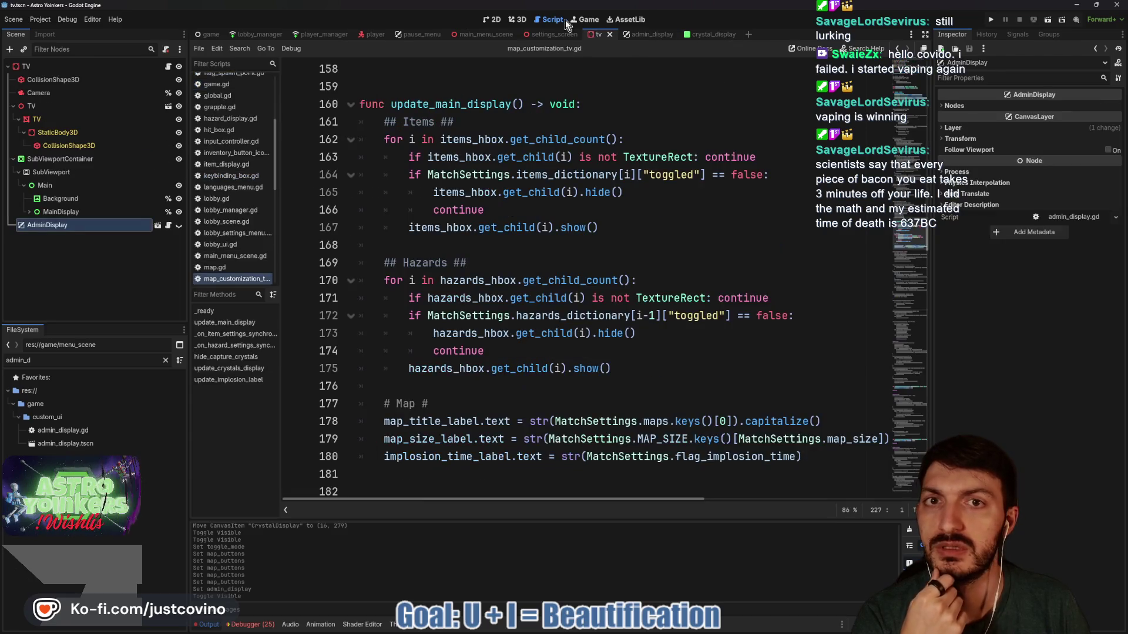
pyautogui.click(491, 19)
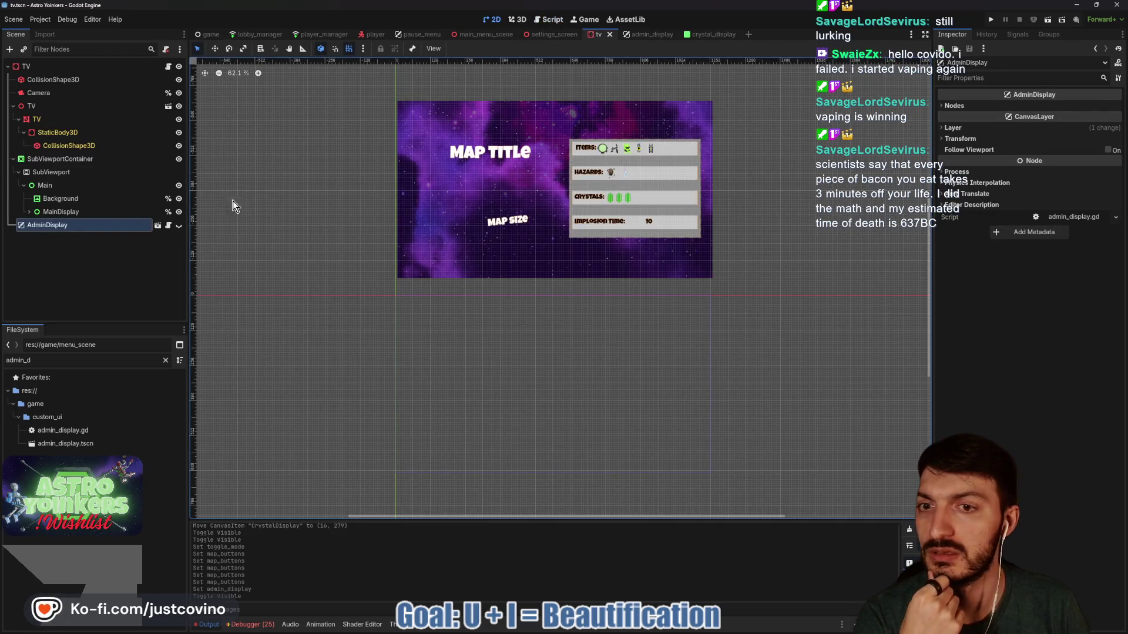
pyautogui.click(178, 225)
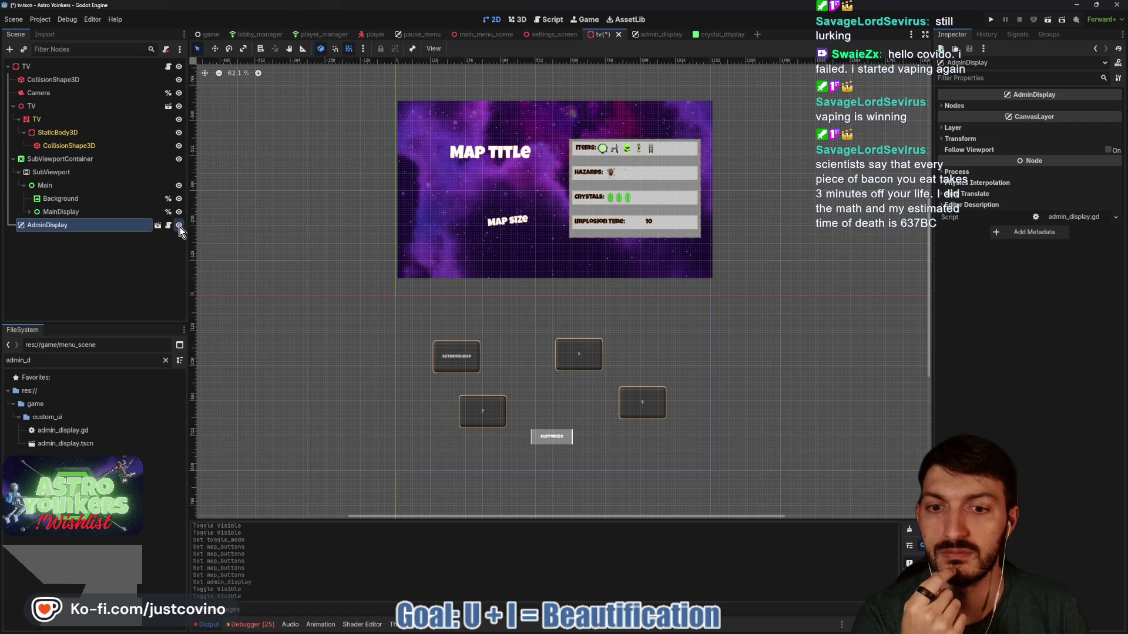
pyautogui.click(179, 227)
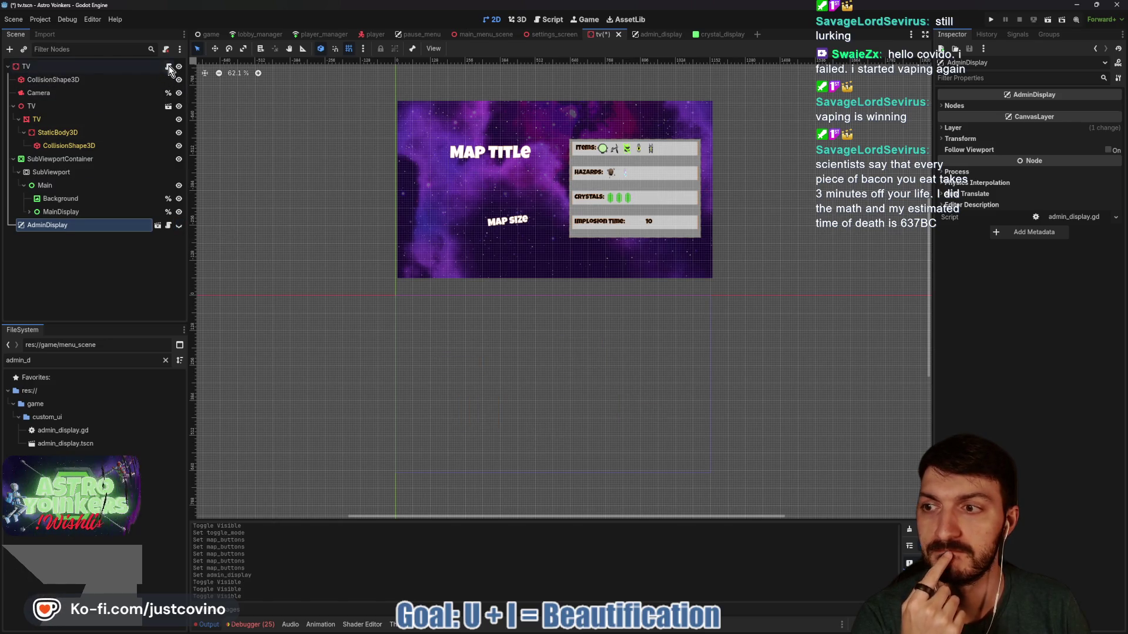
pyautogui.click(168, 67)
pyautogui.click(35, 66)
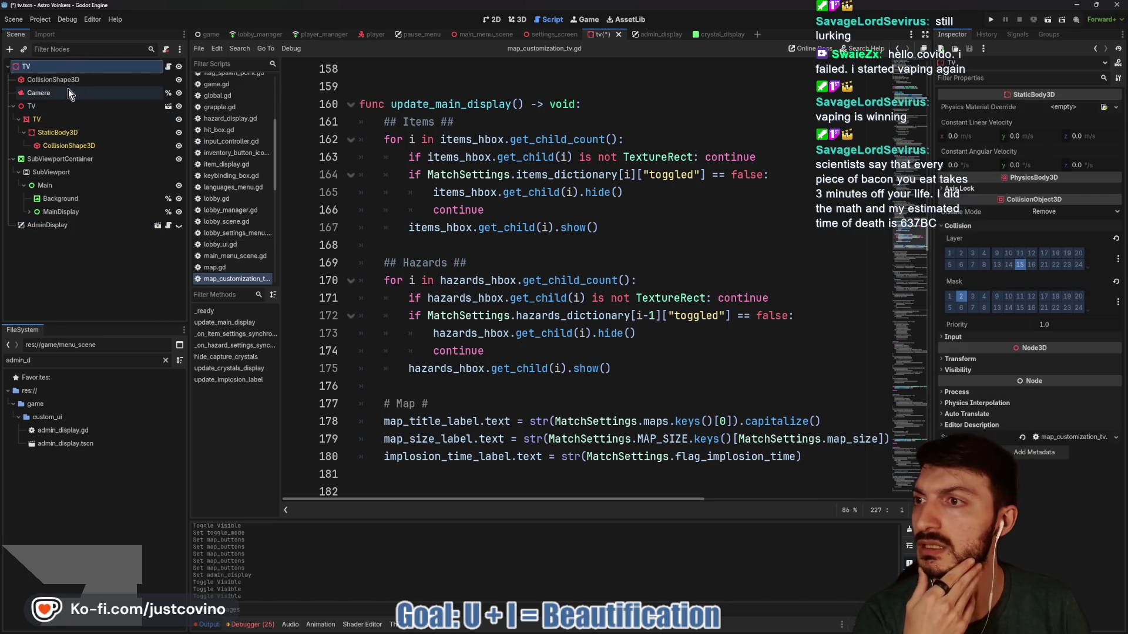
pyautogui.click(170, 66)
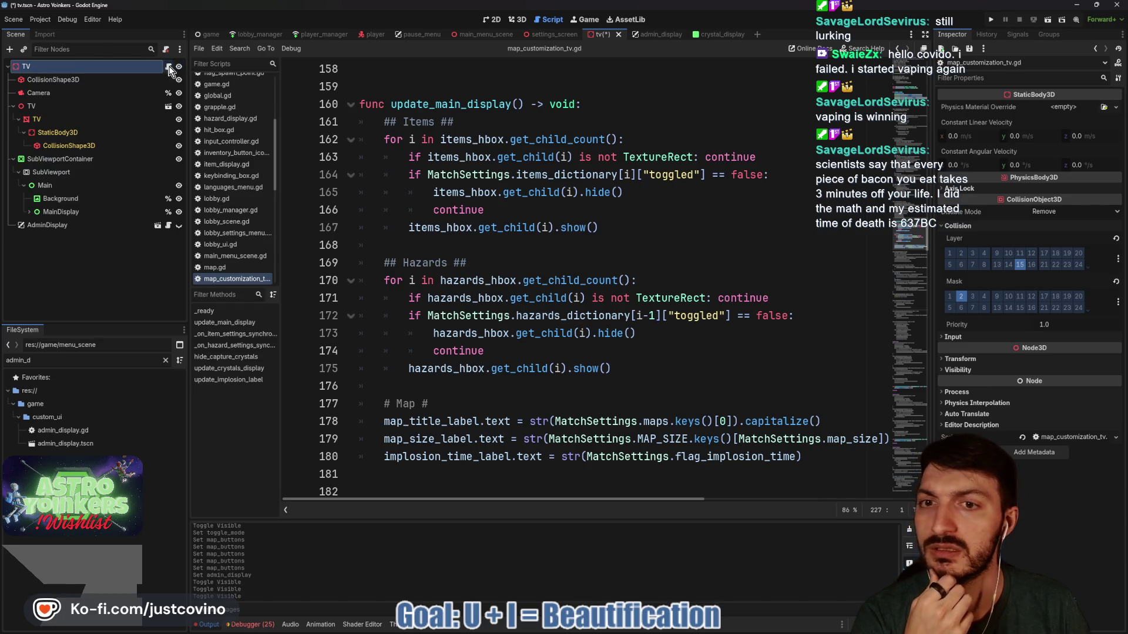
# Scroll through map_customization_tv.gd and fold the Items, Hazards and Crystals regions
pyautogui.scroll(5, 570, 192)
pyautogui.scroll(-7, 570, 192)
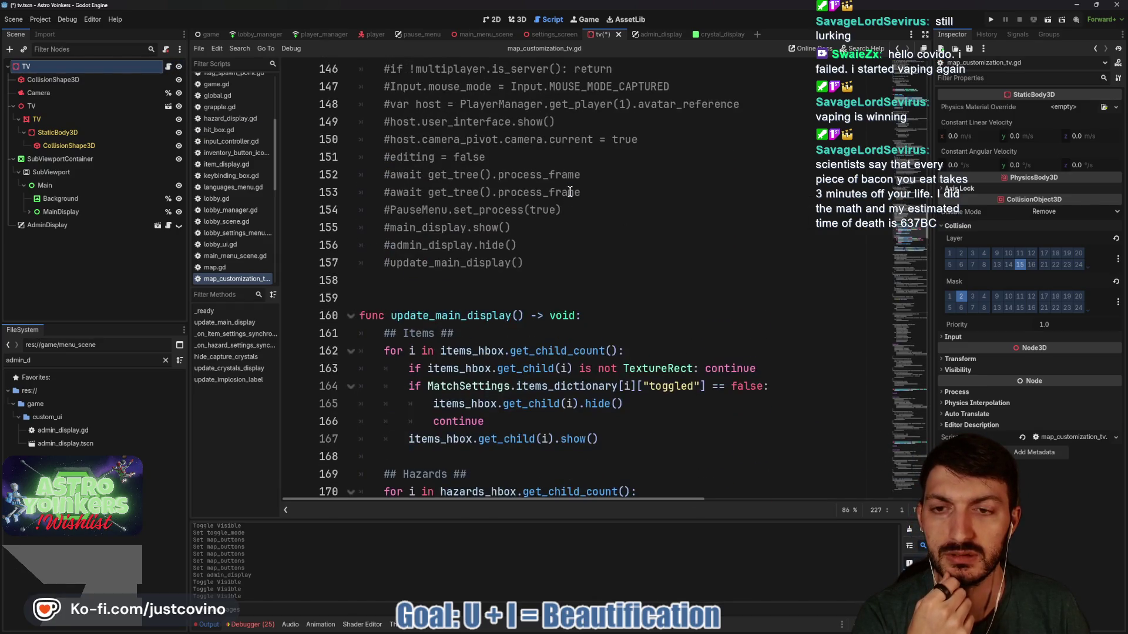
pyautogui.scroll(-5, 570, 192)
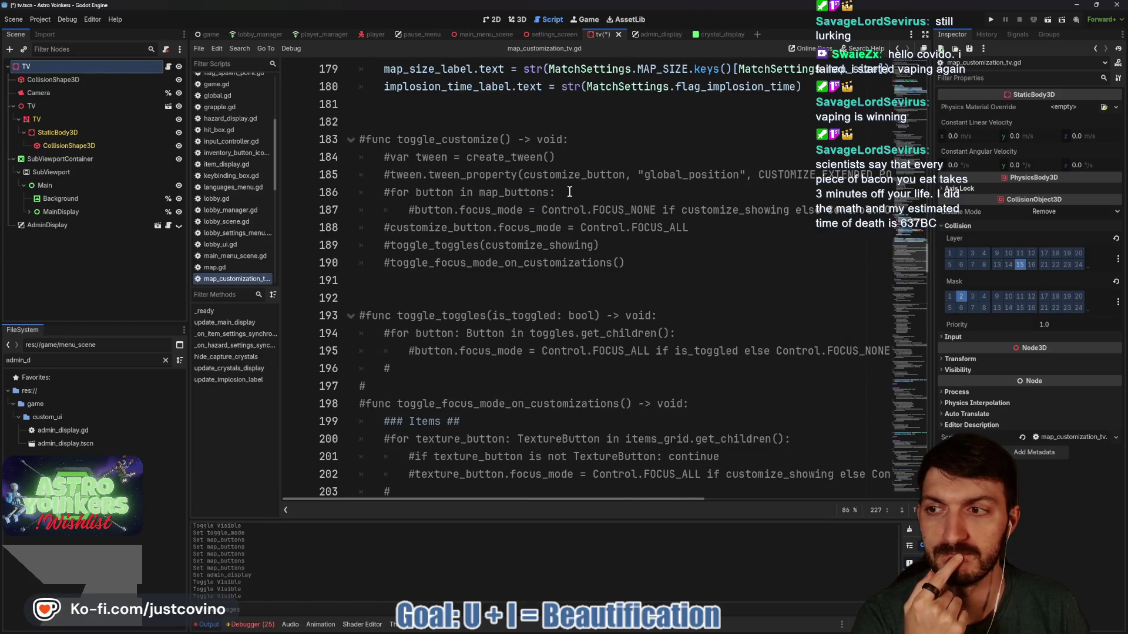
pyautogui.scroll(-10, 570, 192)
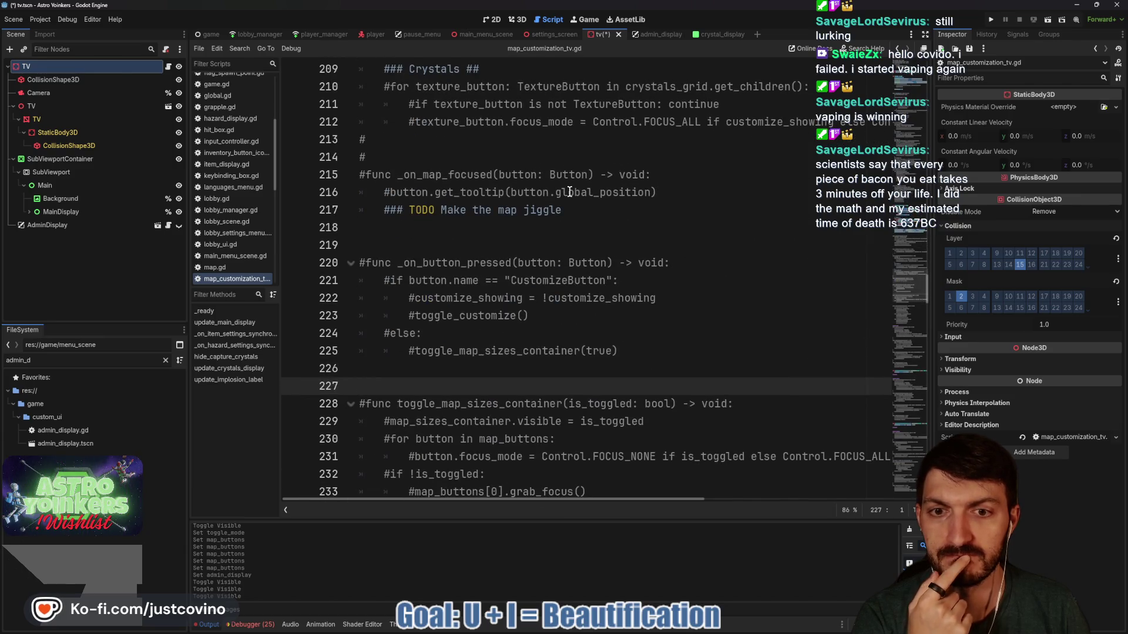
pyautogui.scroll(-1, 570, 192)
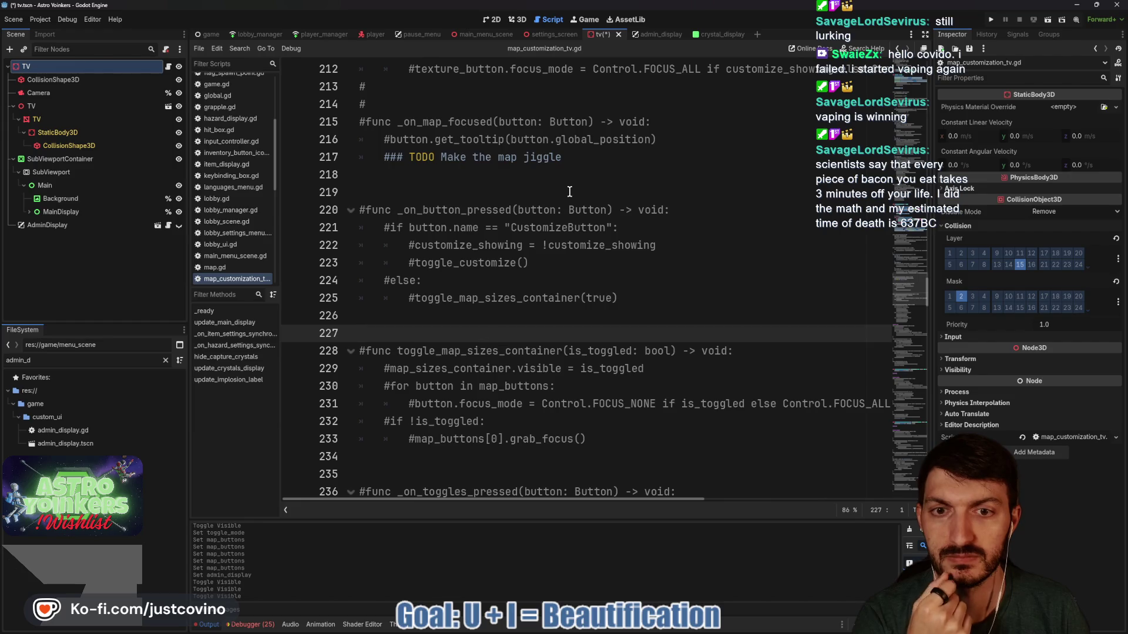
pyautogui.scroll(-10, 570, 192)
pyautogui.scroll(-3, 570, 192)
pyautogui.scroll(3, 424, 197)
pyautogui.click(352, 228)
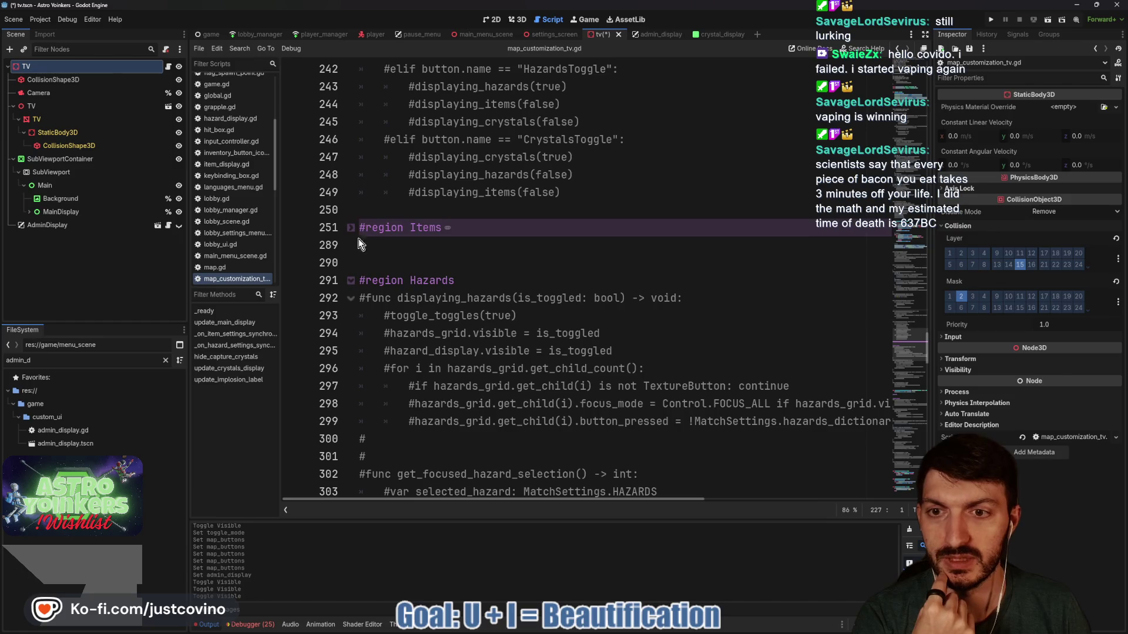
pyautogui.click(351, 281)
pyautogui.click(351, 334)
# Scroll through the script to review the commented-out open_display() and close_display() functions
pyautogui.scroll(-2, 508, 277)
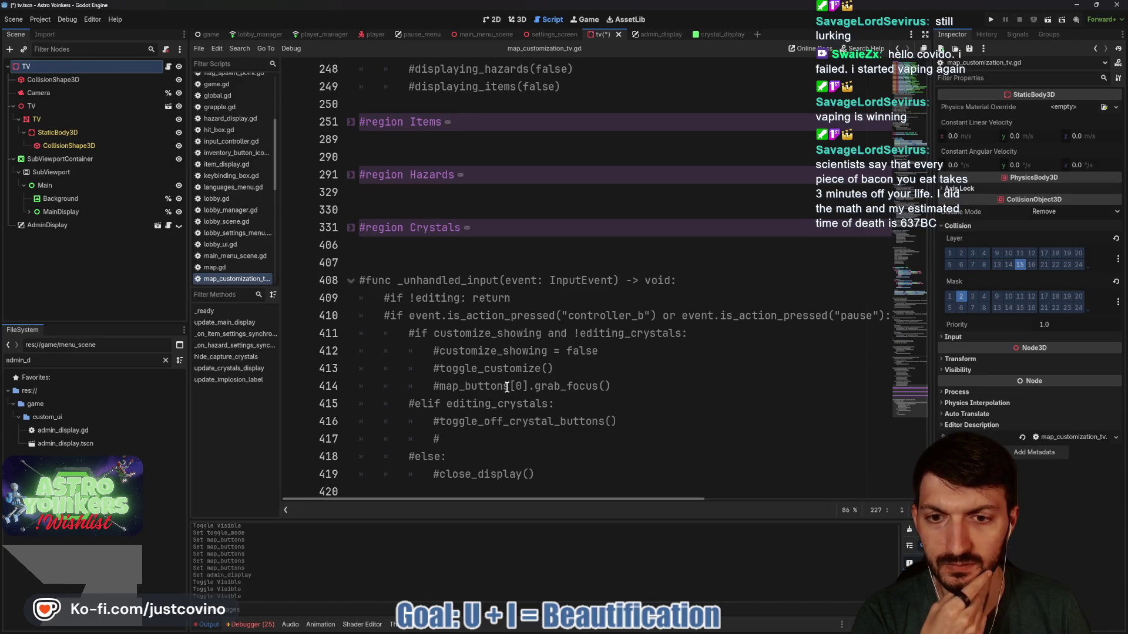
pyautogui.scroll(10, 604, 373)
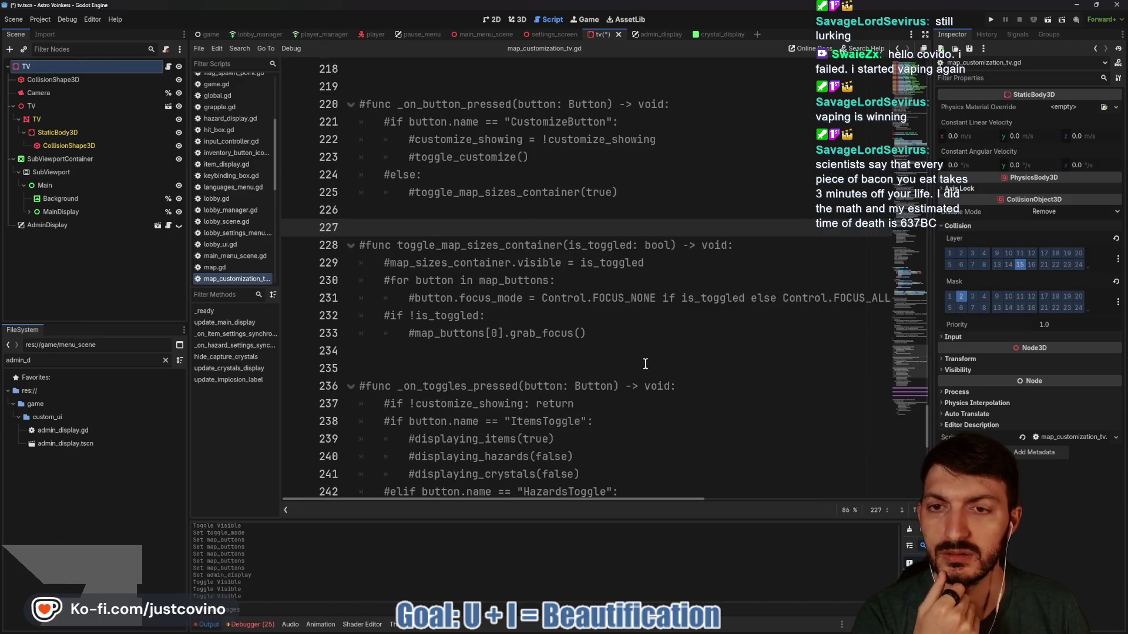
pyautogui.scroll(-3, 639, 363)
pyautogui.scroll(-5, 639, 364)
pyautogui.scroll(6, 631, 363)
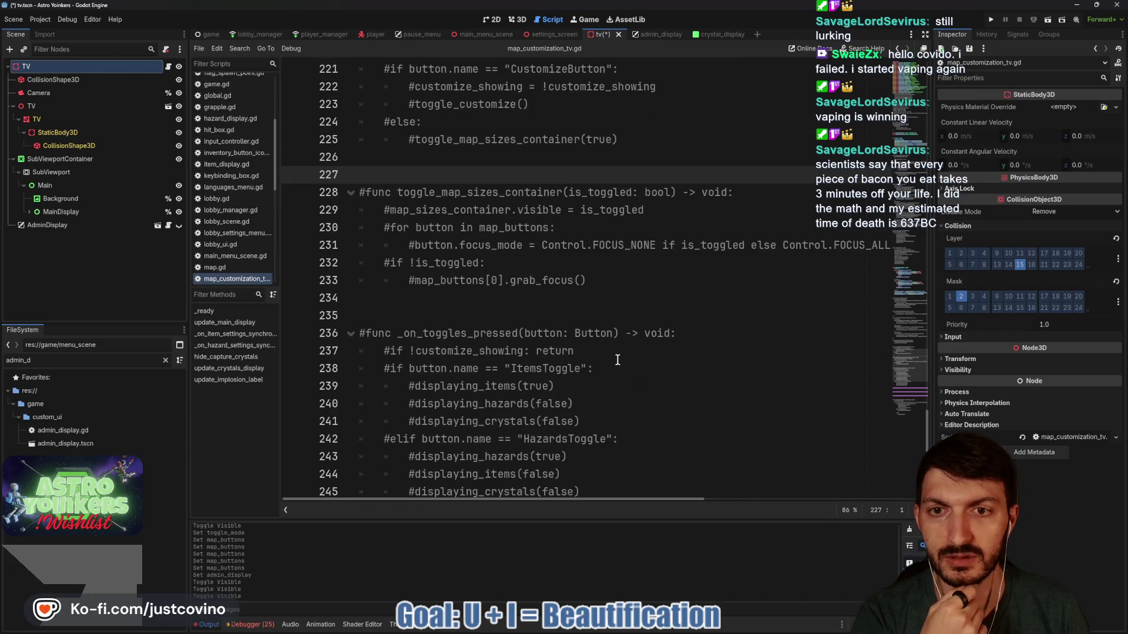
pyautogui.scroll(12, 618, 360)
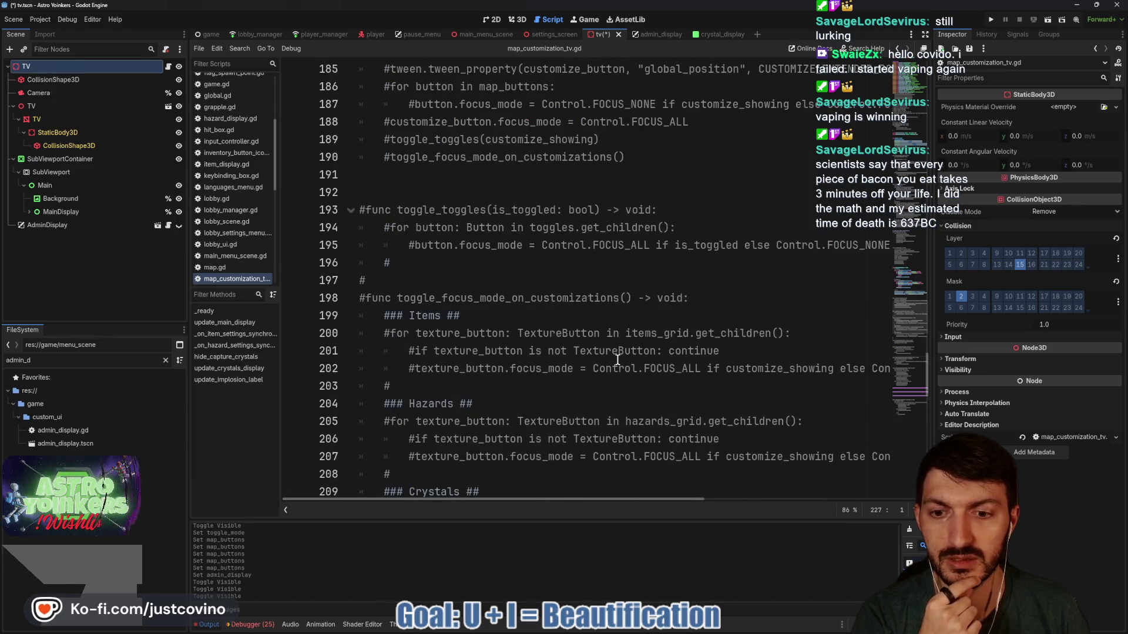
pyautogui.scroll(-10, 617, 359)
pyautogui.scroll(14, 616, 360)
pyautogui.scroll(16, 616, 360)
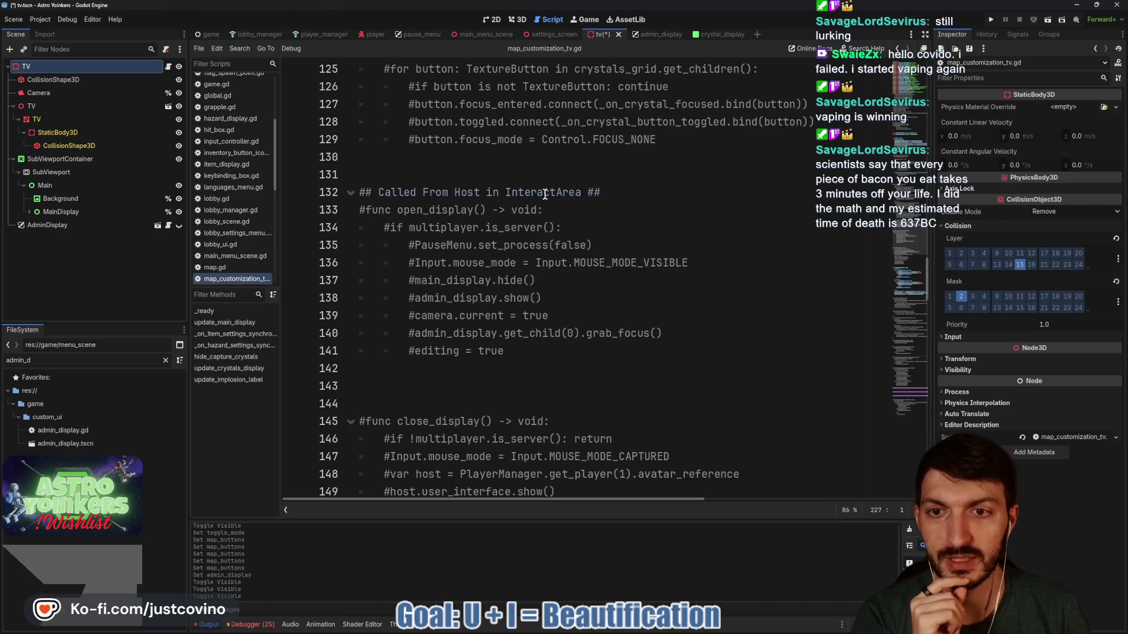
# Uncomment open_display (lines 133–141) and delete its editing = true statement
pyautogui.click(544, 352)
pyautogui.moveTo(543, 352); pyautogui.dragTo(342, 206)
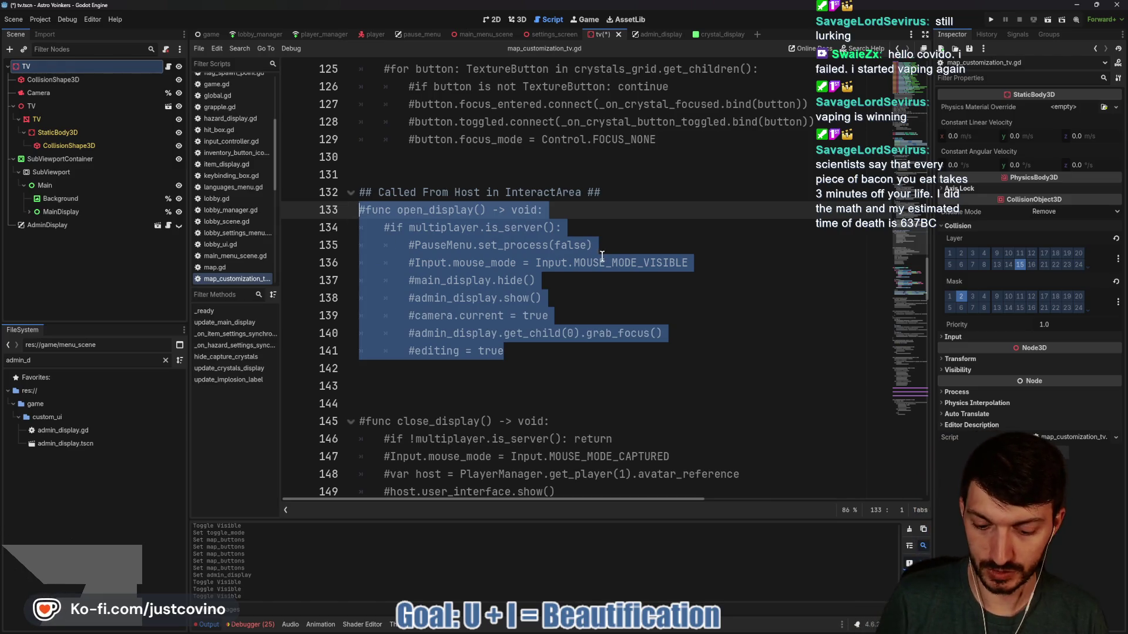
pyautogui.hotkey('ctrl', 'k')
pyautogui.click(595, 300)
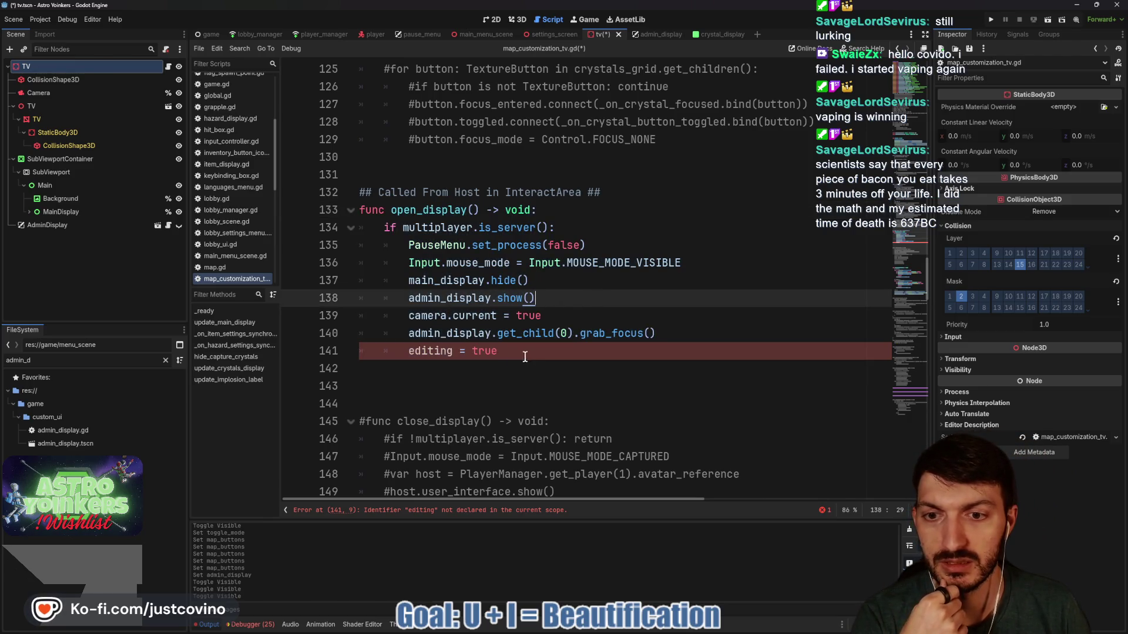
pyautogui.moveTo(526, 358); pyautogui.dragTo(376, 358)
pyautogui.press('BackSpace')
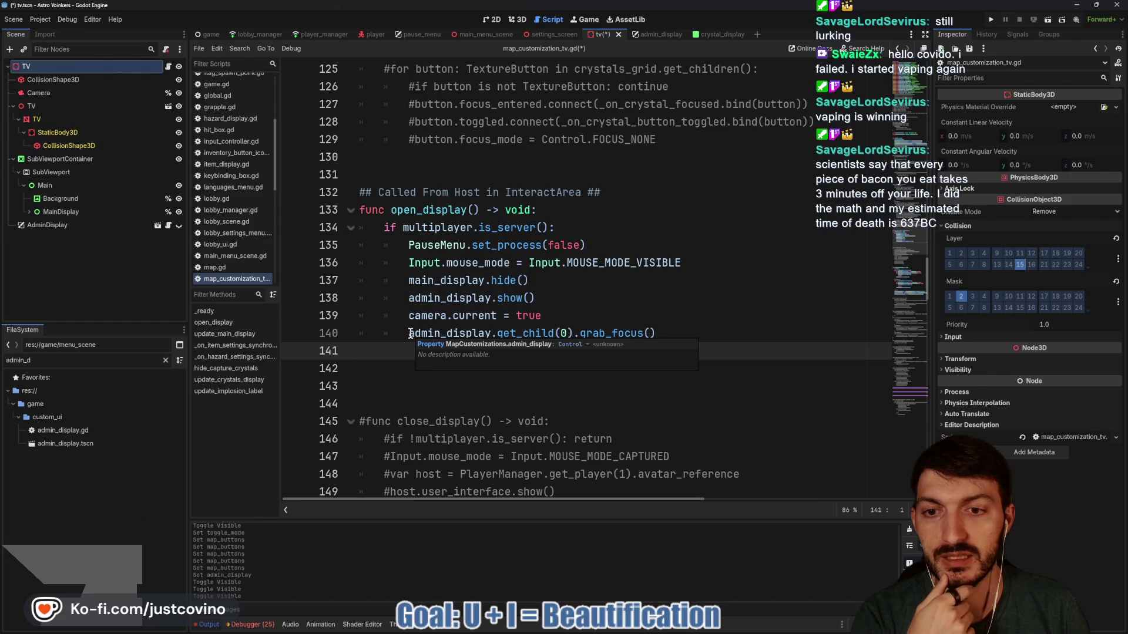
# Uncomment close_display (lines 145–157), delete its editing = false line, save, and run the game
pyautogui.scroll(-4, 584, 428)
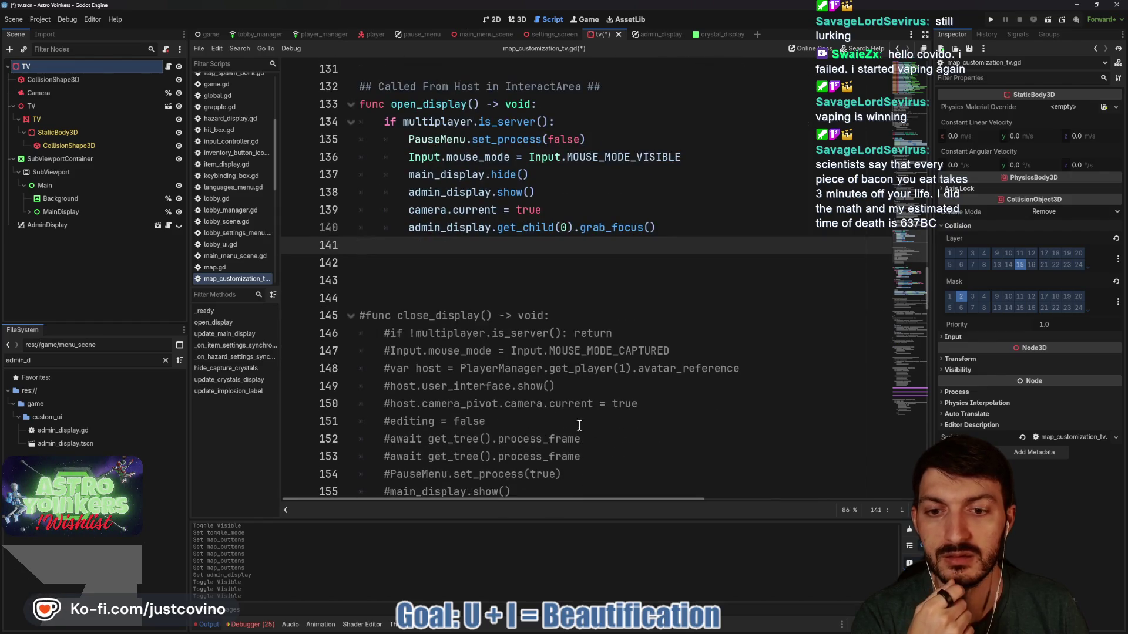
pyautogui.moveTo(584, 428); pyautogui.dragTo(346, 212)
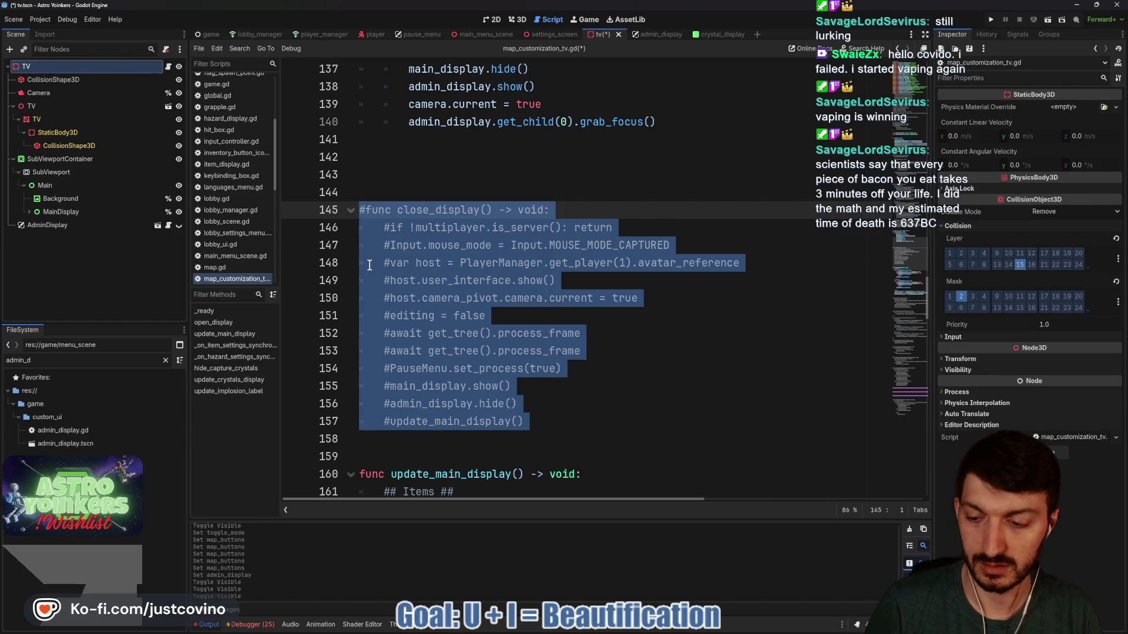
pyautogui.hotkey('ctrl', 'k')
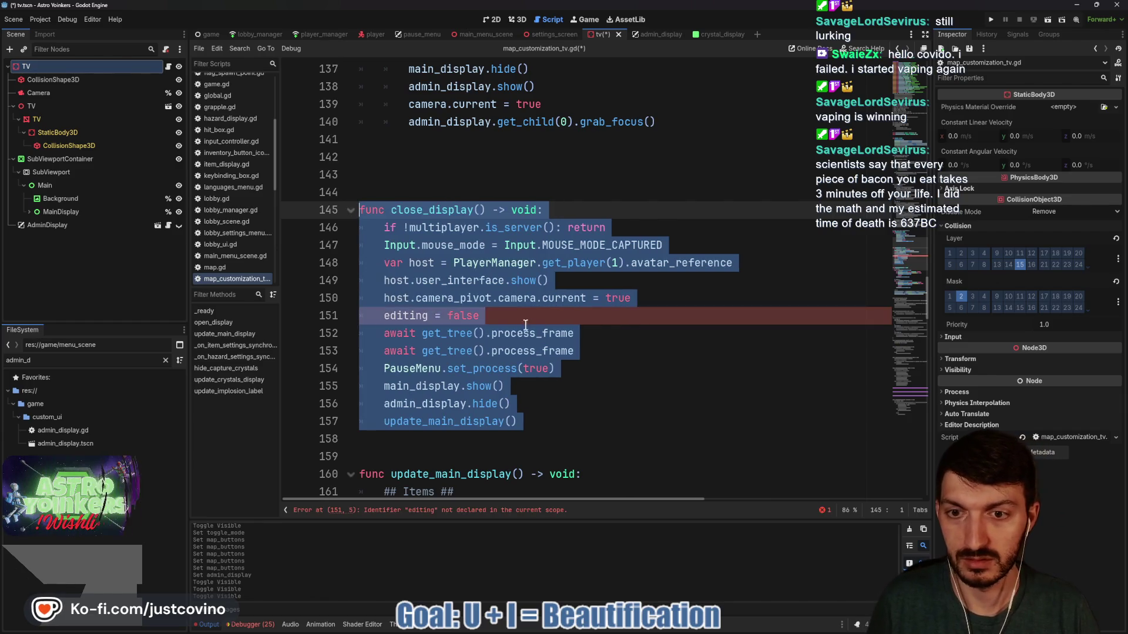
pyautogui.click(485, 319)
pyautogui.hotkey('shift', 'Home')
pyautogui.hotkey('shift', 'Home')
pyautogui.press('BackSpace')
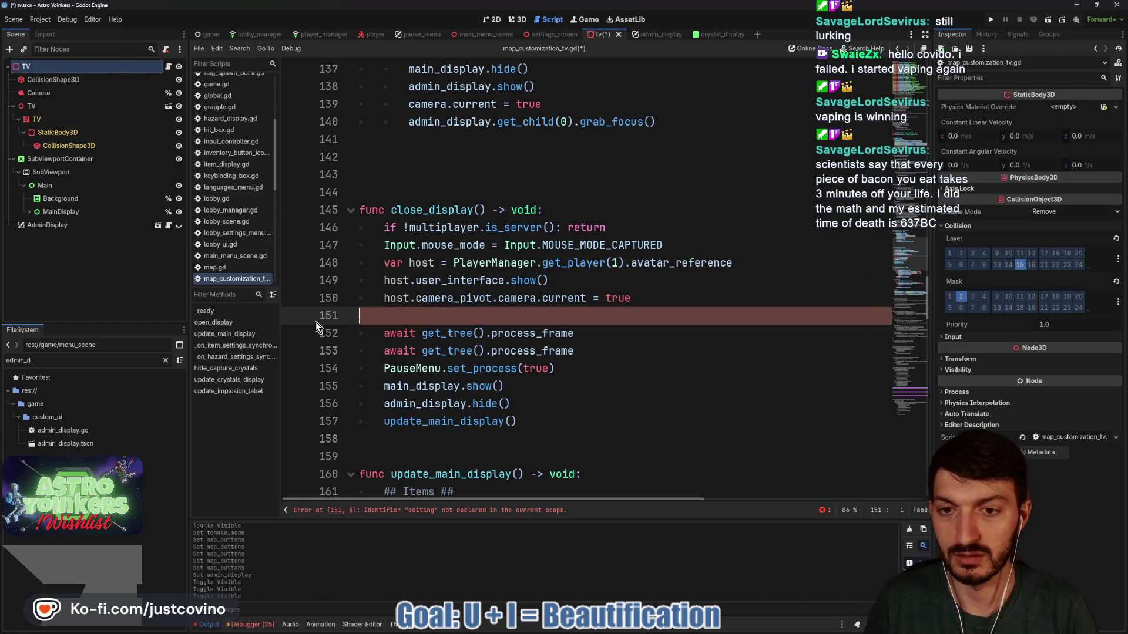
pyautogui.press('BackSpace')
pyautogui.hotkey('ctrl', 's')
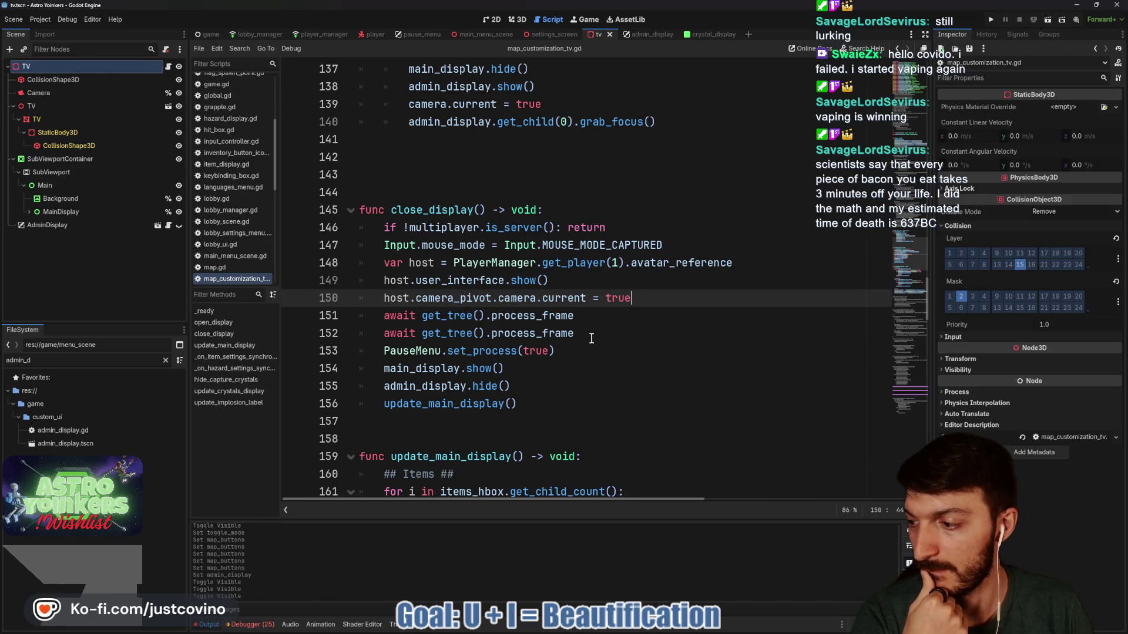
pyautogui.click(990, 19)
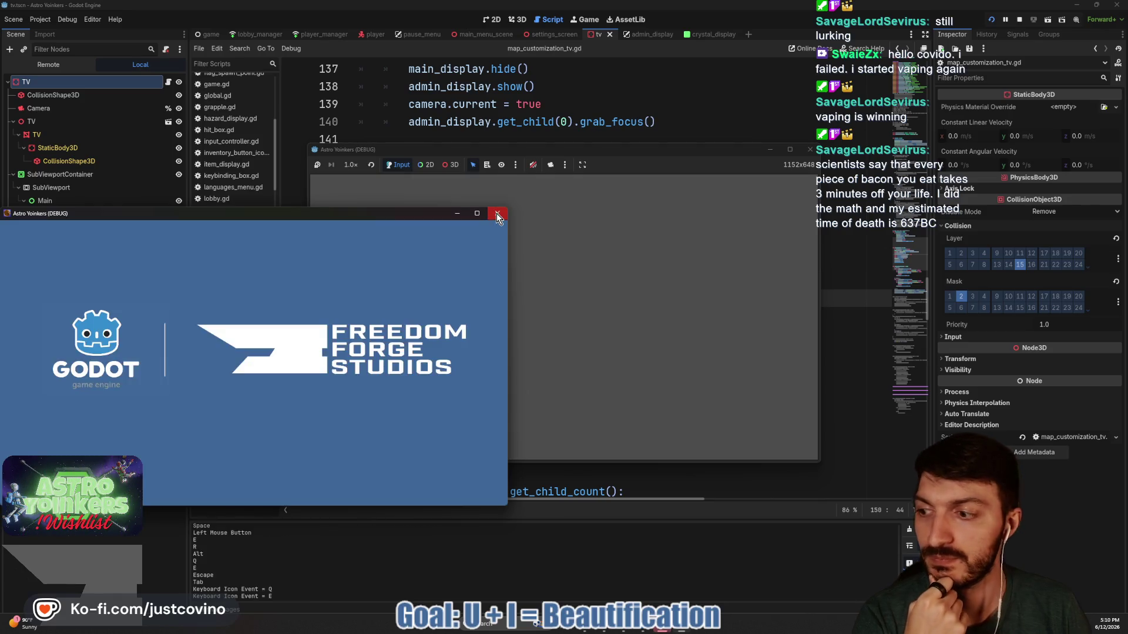
# Host a lobby, walk to the TV and use it until the line 138 null show() error, then stop
pyautogui.click(497, 215)
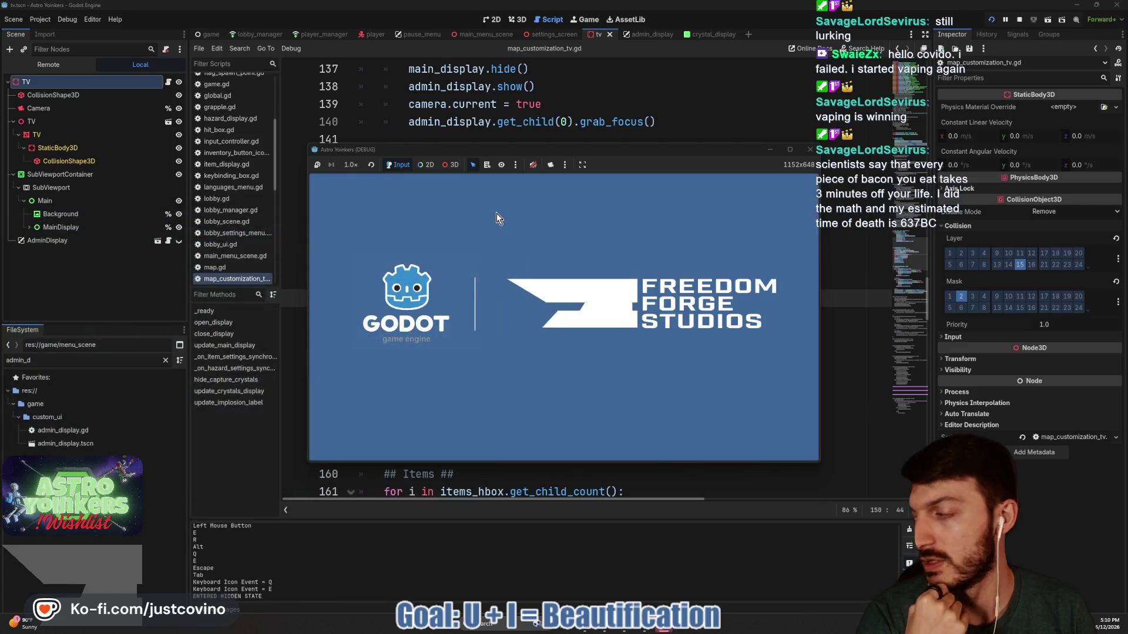
pyautogui.click(411, 234)
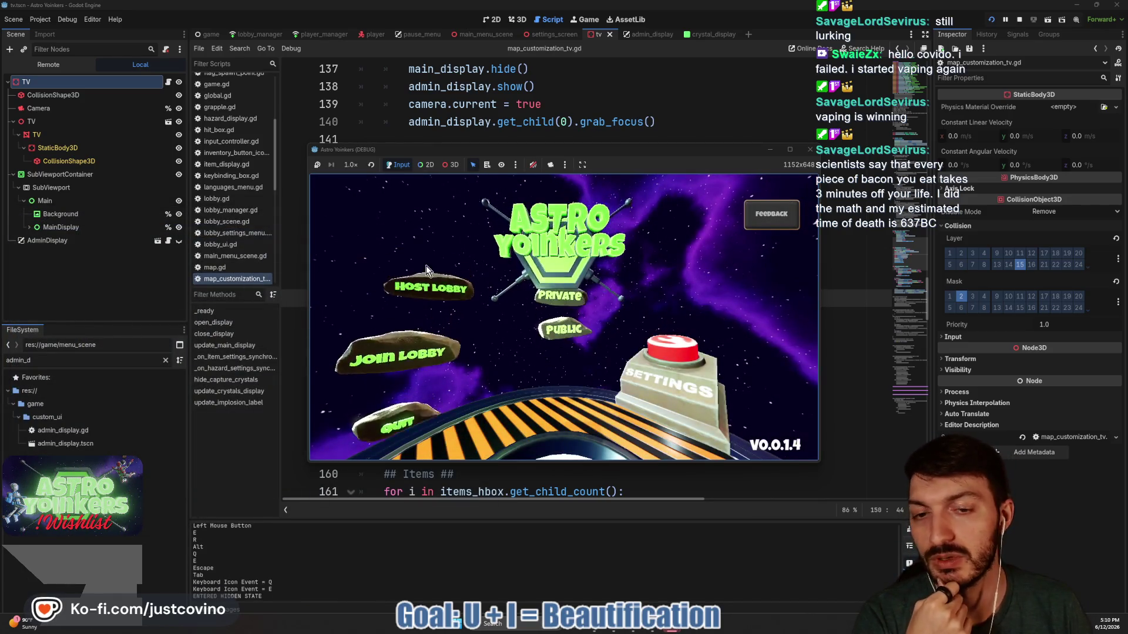
pyautogui.click(558, 271)
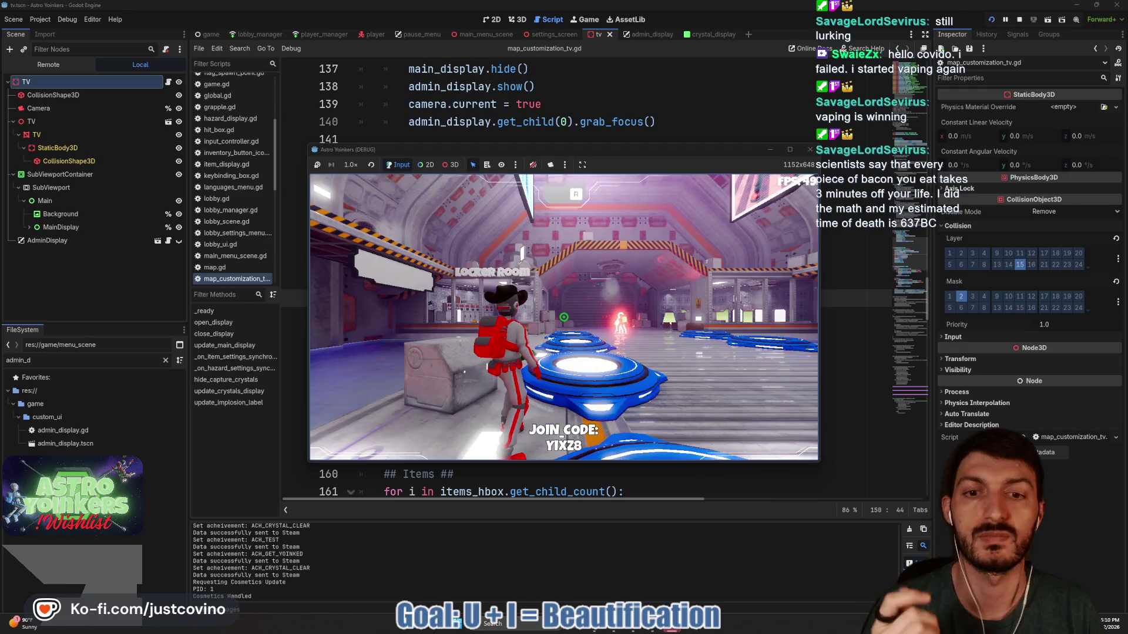
pyautogui.press('w')
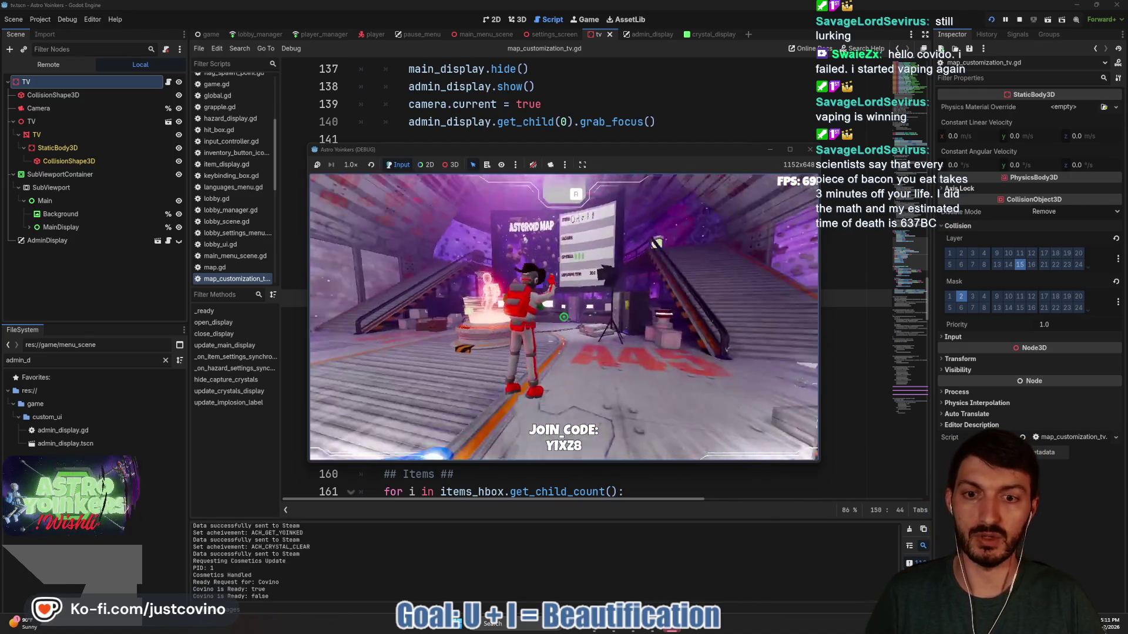
pyautogui.press('w')
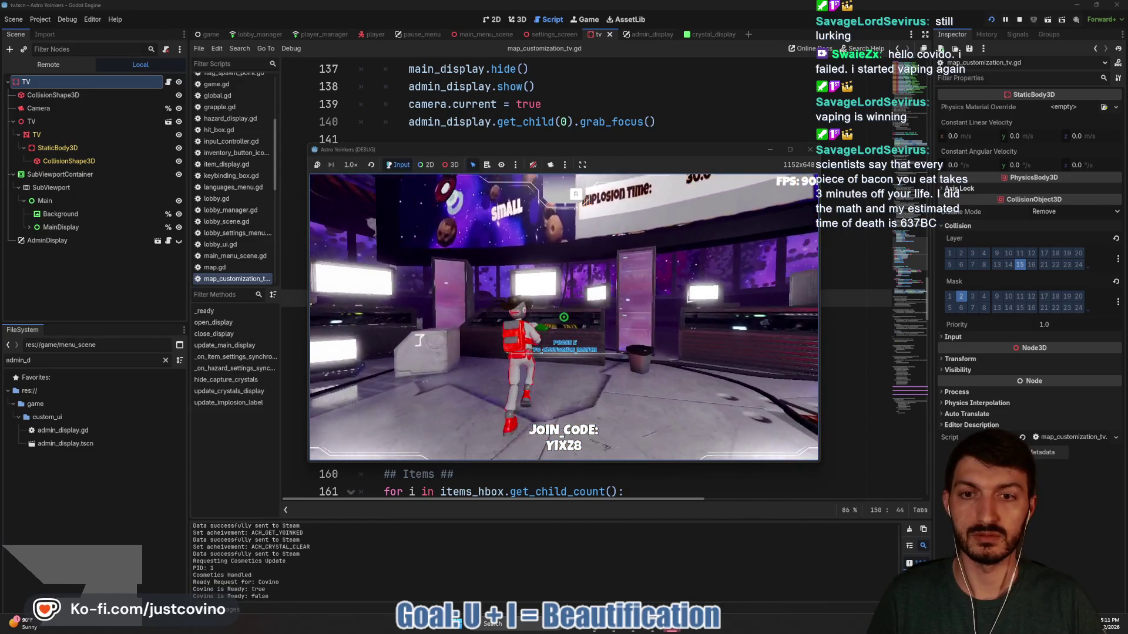
pyautogui.press('e')
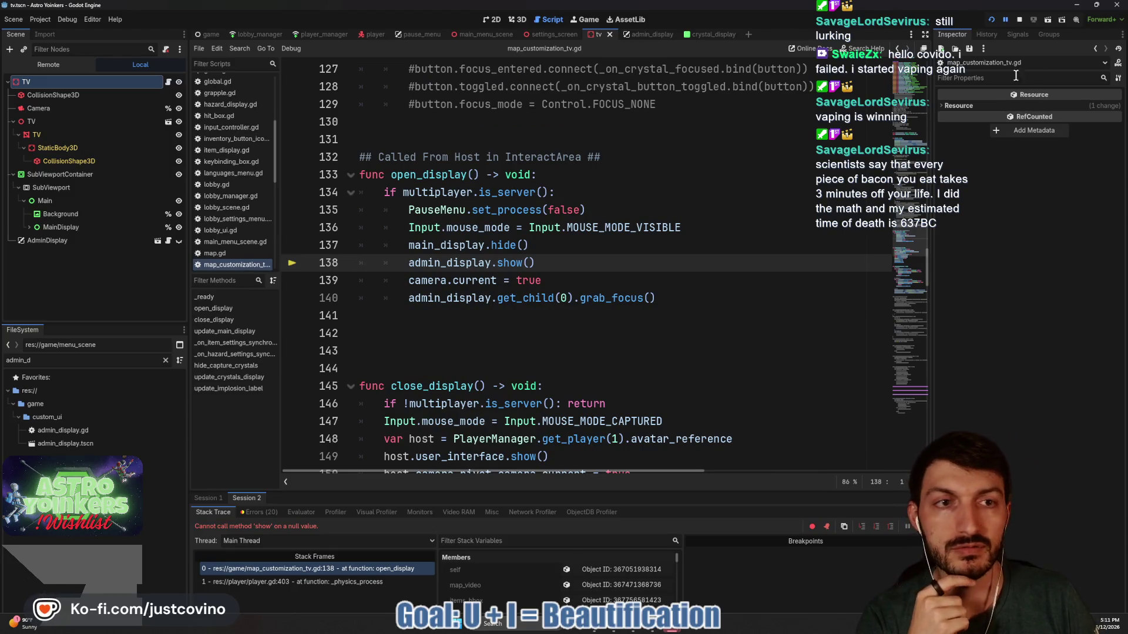
pyautogui.click(1021, 20)
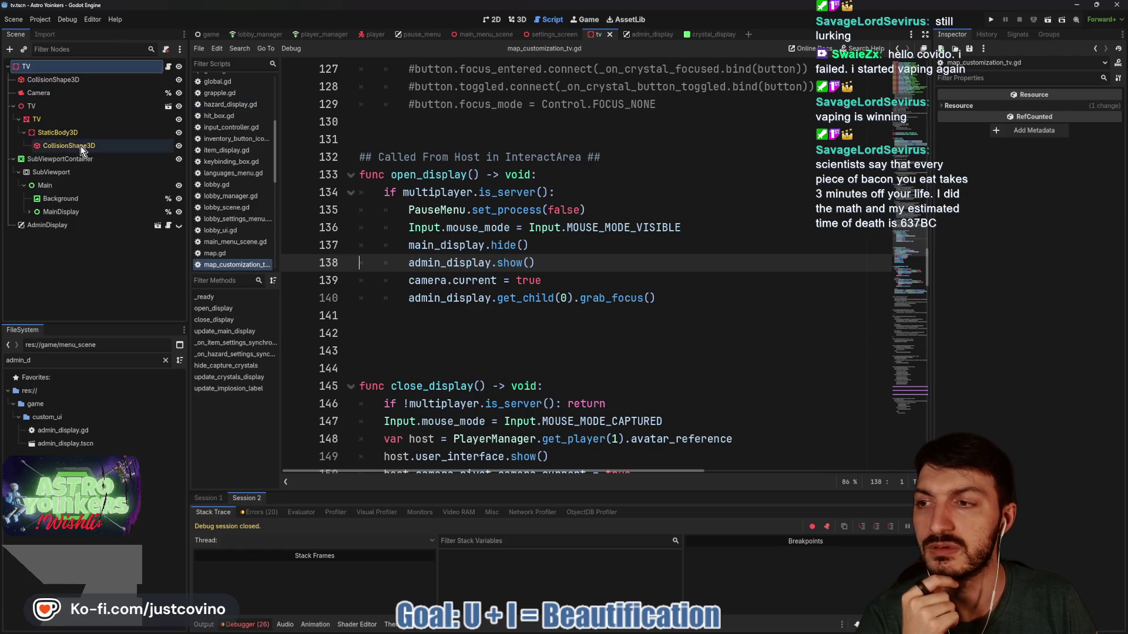
pyautogui.click(69, 67)
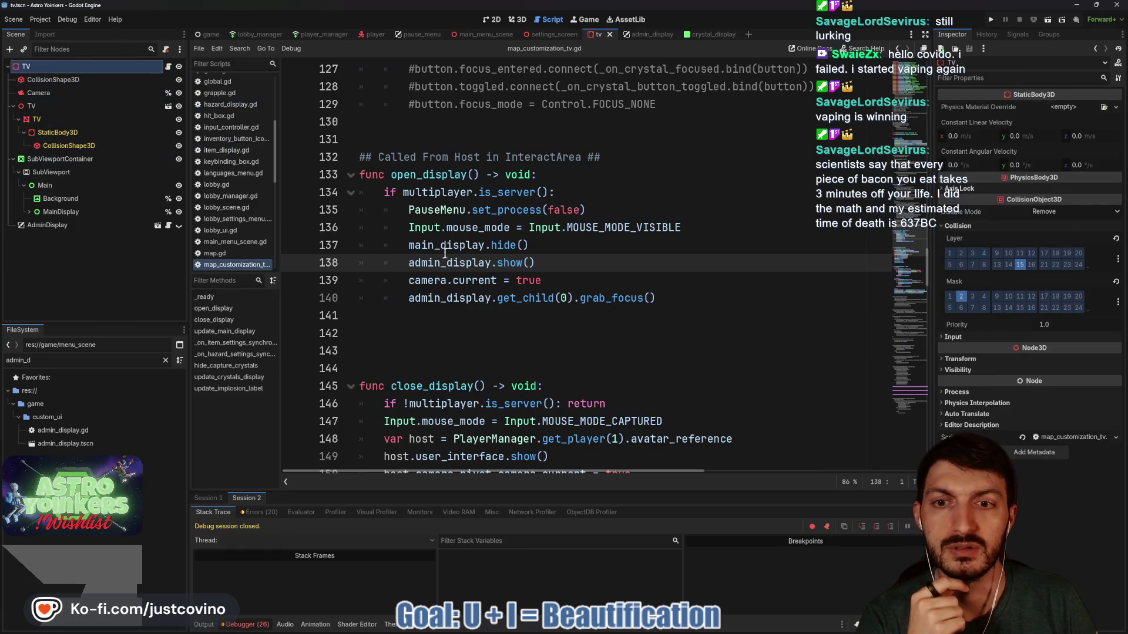
pyautogui.scroll(8, 457, 252)
pyautogui.scroll(20, 458, 253)
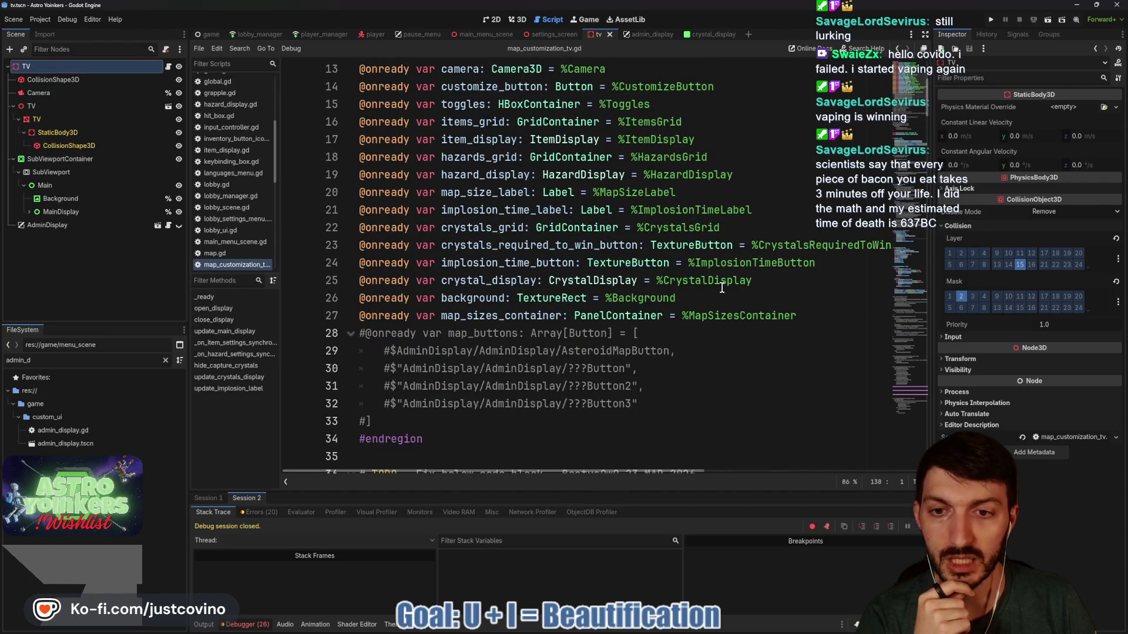
pyautogui.scroll(4, 693, 284)
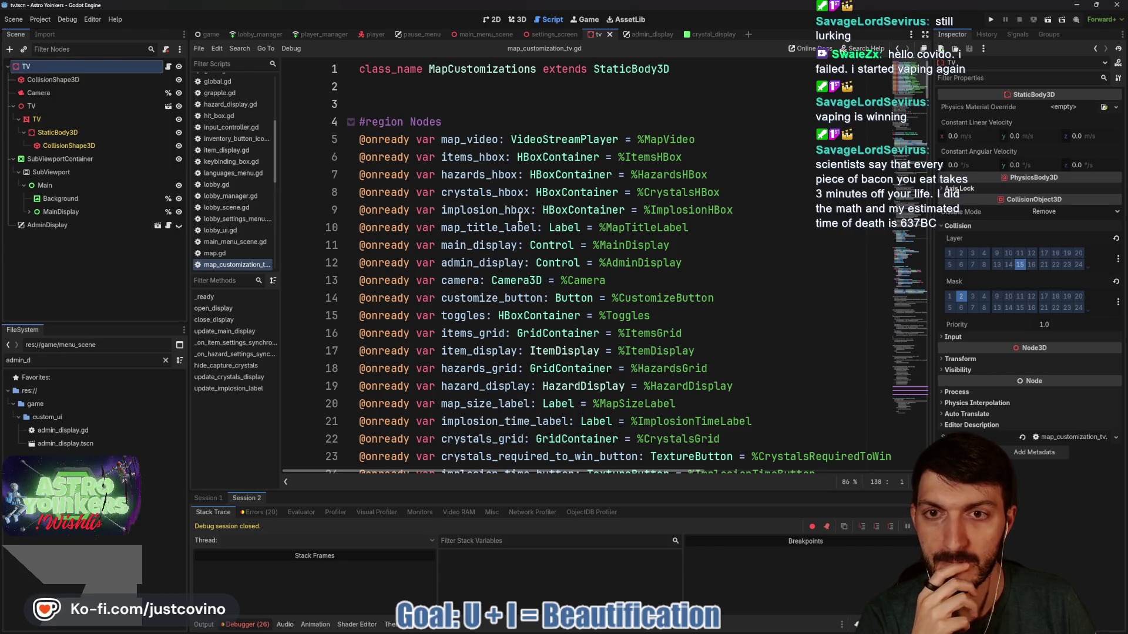
pyautogui.scroll(-1, 520, 218)
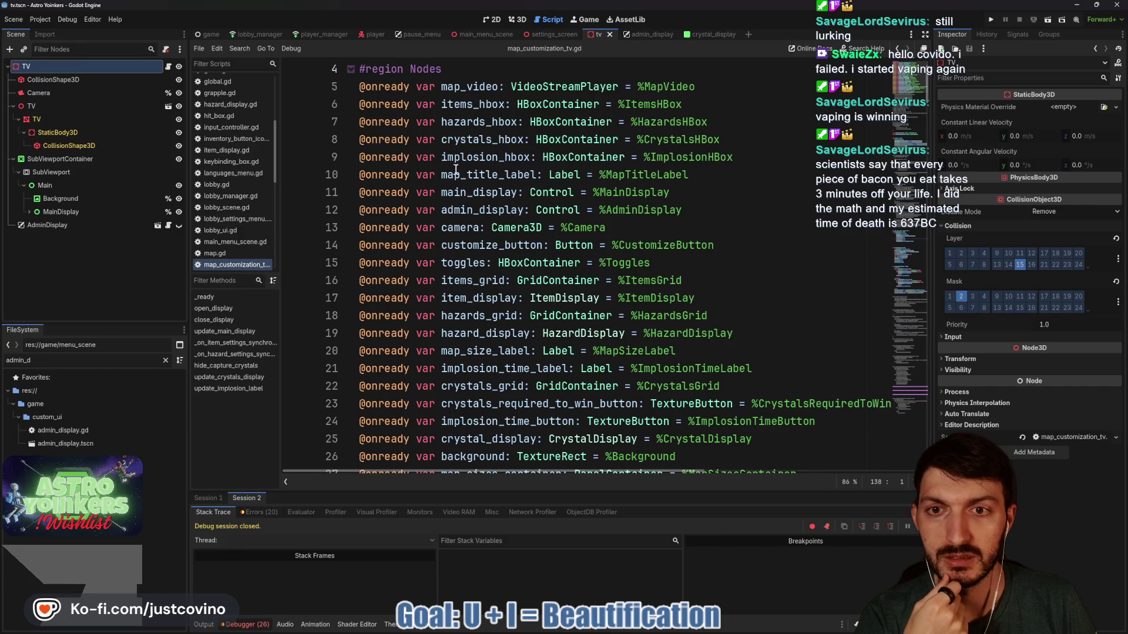
pyautogui.tripleClick(492, 211)
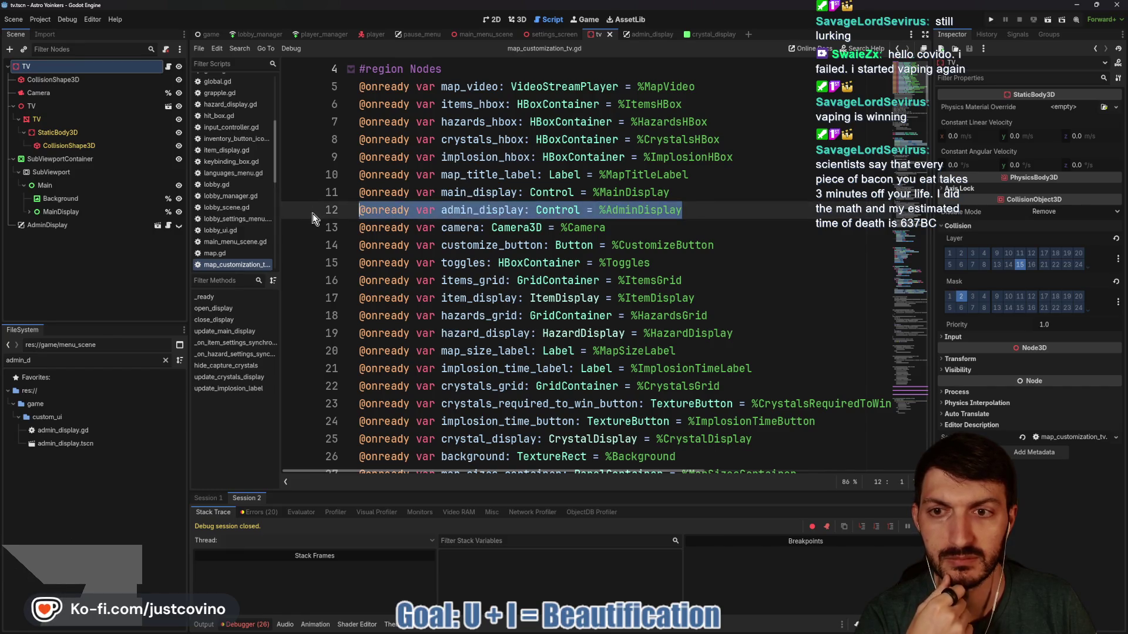
pyautogui.press('BackSpace')
pyautogui.press('BackSpace')
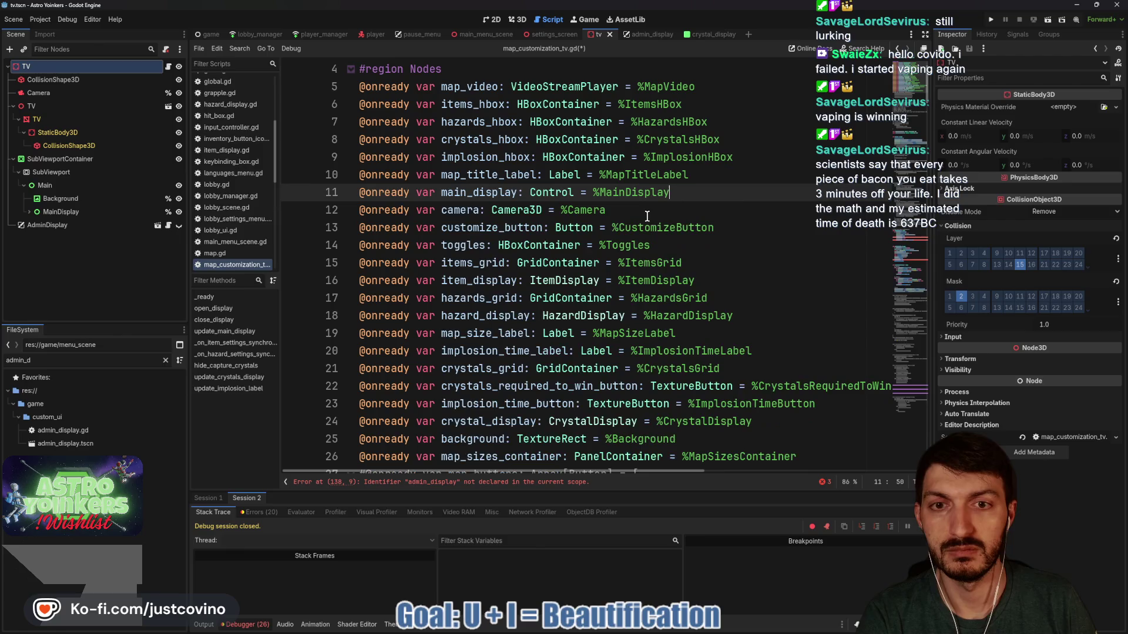
pyautogui.click(464, 70)
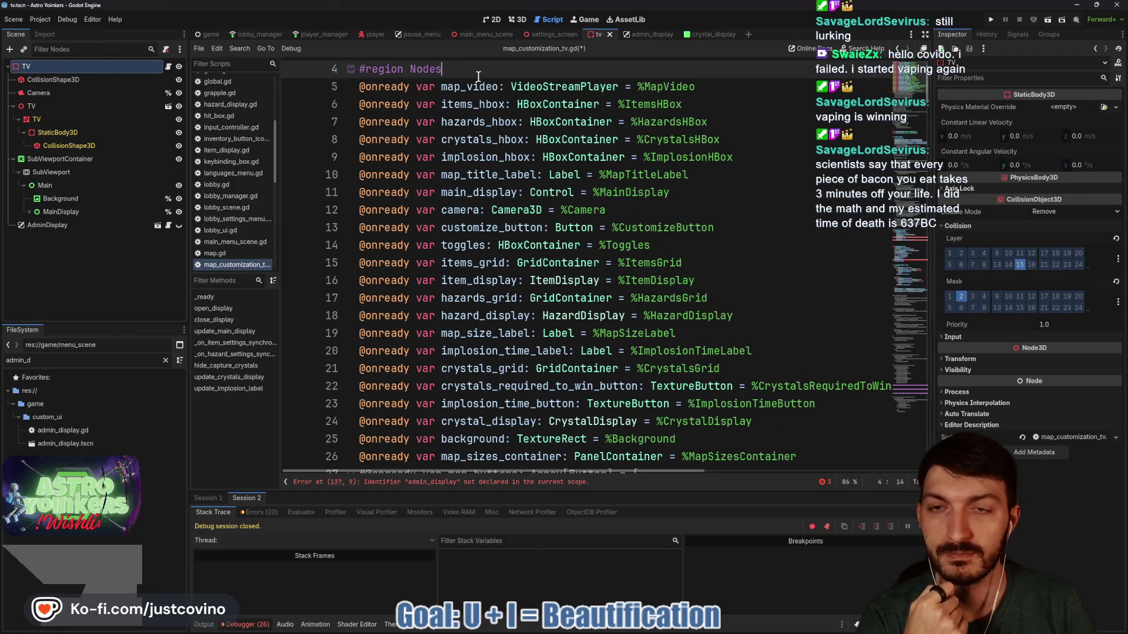
pyautogui.rightClick(80, 227)
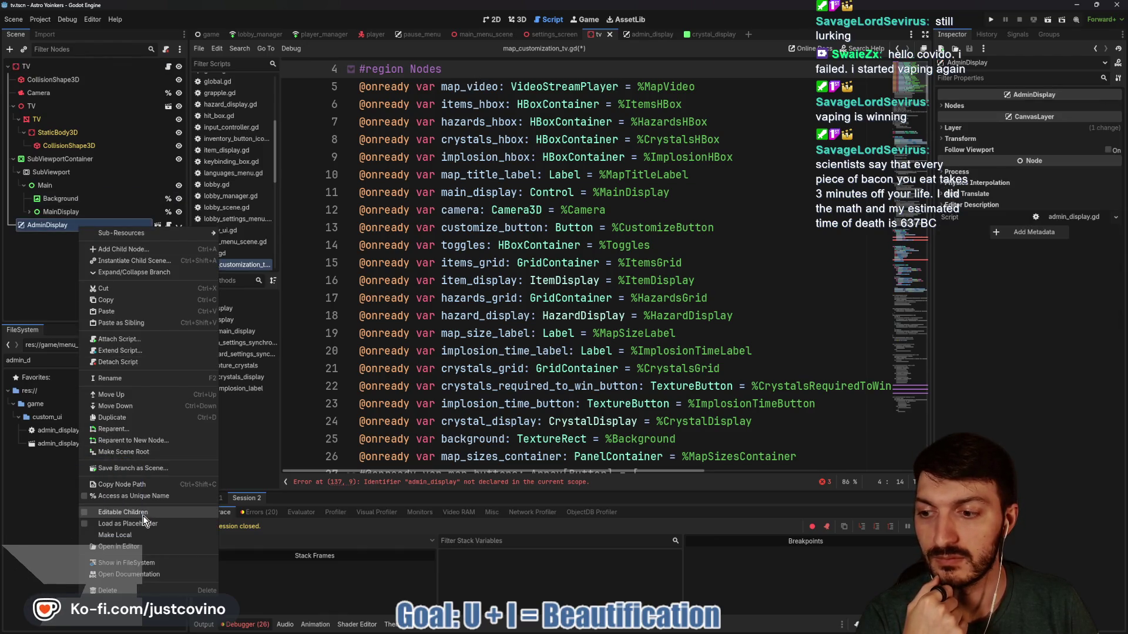
# Make AdminDisplay accessible by unique name and comment out the map_sizes_container line
pyautogui.click(147, 524)
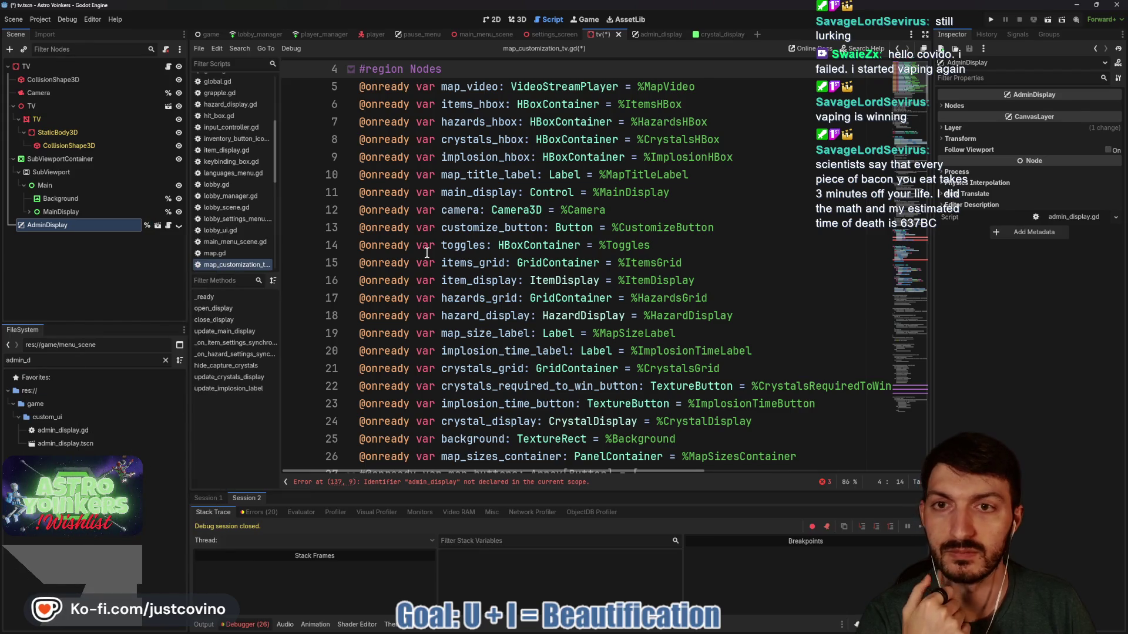
pyautogui.scroll(-4, 656, 258)
pyautogui.click(830, 245)
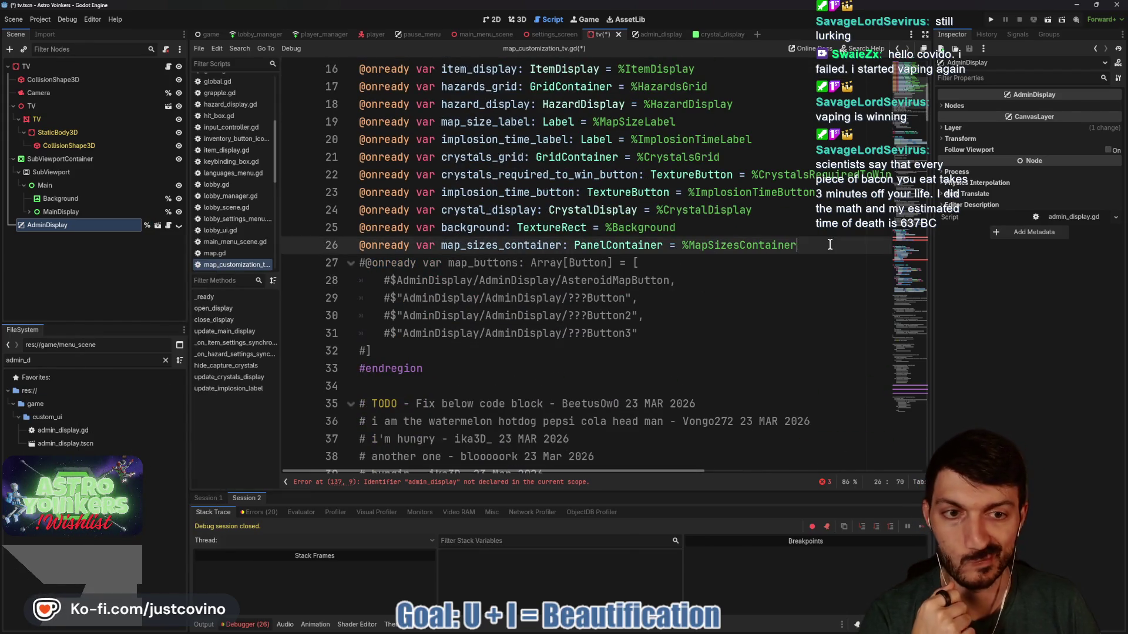
pyautogui.moveTo(829, 244)
pyautogui.mouseDown()
pyautogui.moveTo(376, 258)
pyautogui.moveTo(353, 247)
pyautogui.mouseUp()
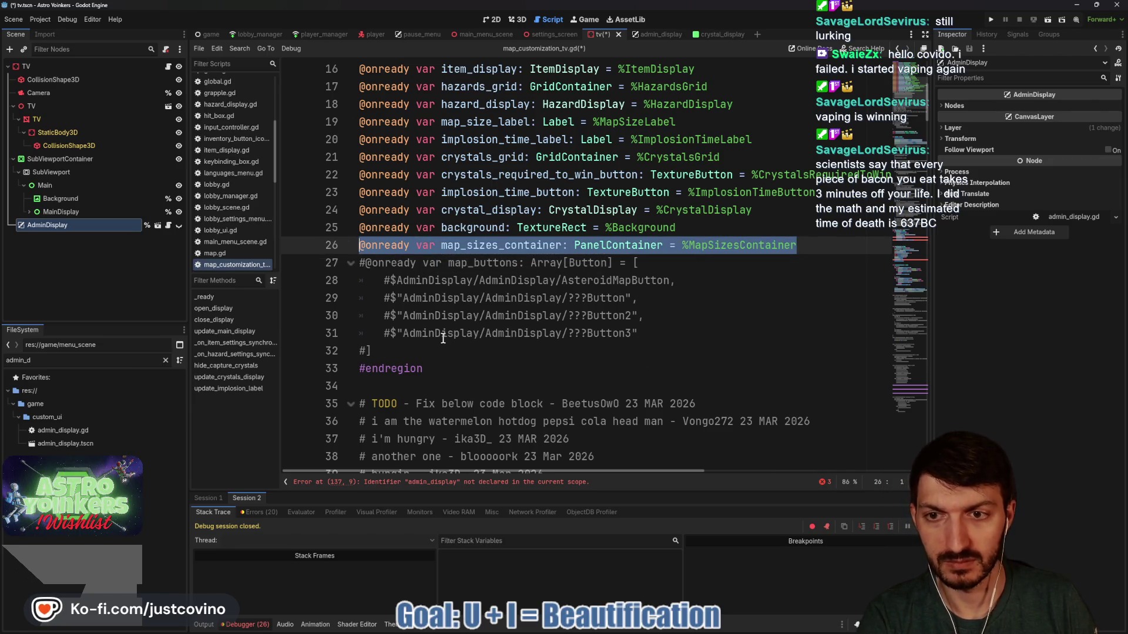
pyautogui.hotkey('ctrl', 'k')
pyautogui.click(698, 224)
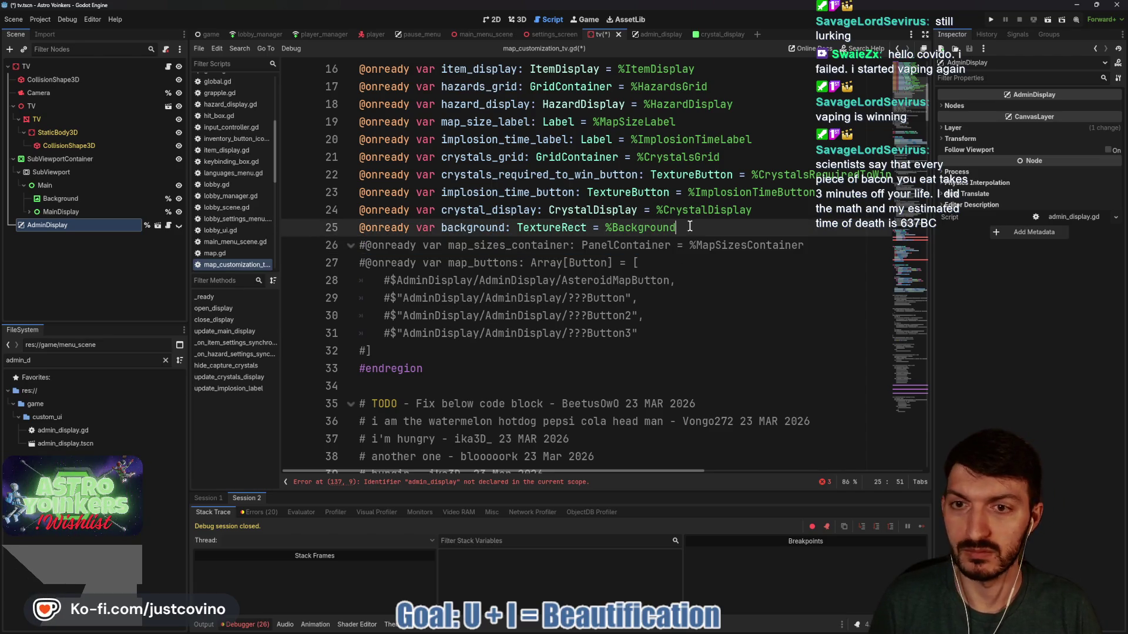
pyautogui.press('Return')
pyautogui.moveTo(73, 232)
pyautogui.mouseDown()
pyautogui.moveTo(247, 253)
pyautogui.moveTo(391, 245)
pyautogui.mouseUp()
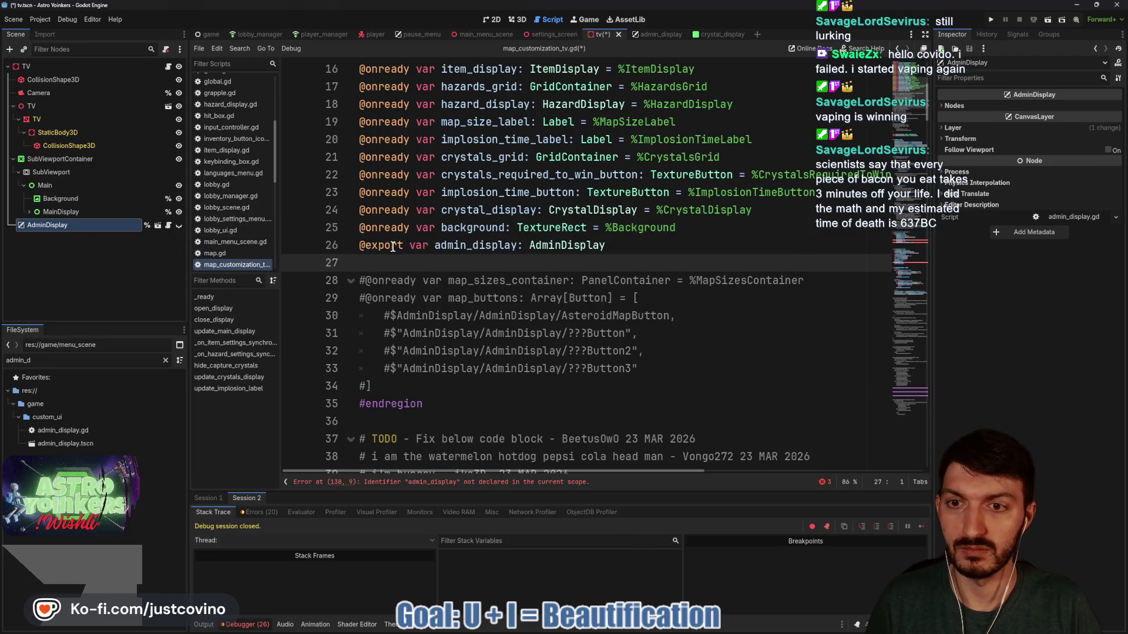
pyautogui.hotkey('ctrl', 'z')
pyautogui.moveTo(229, 238); pyautogui.dragTo(379, 245)
pyautogui.hotkey('ctrl', 's')
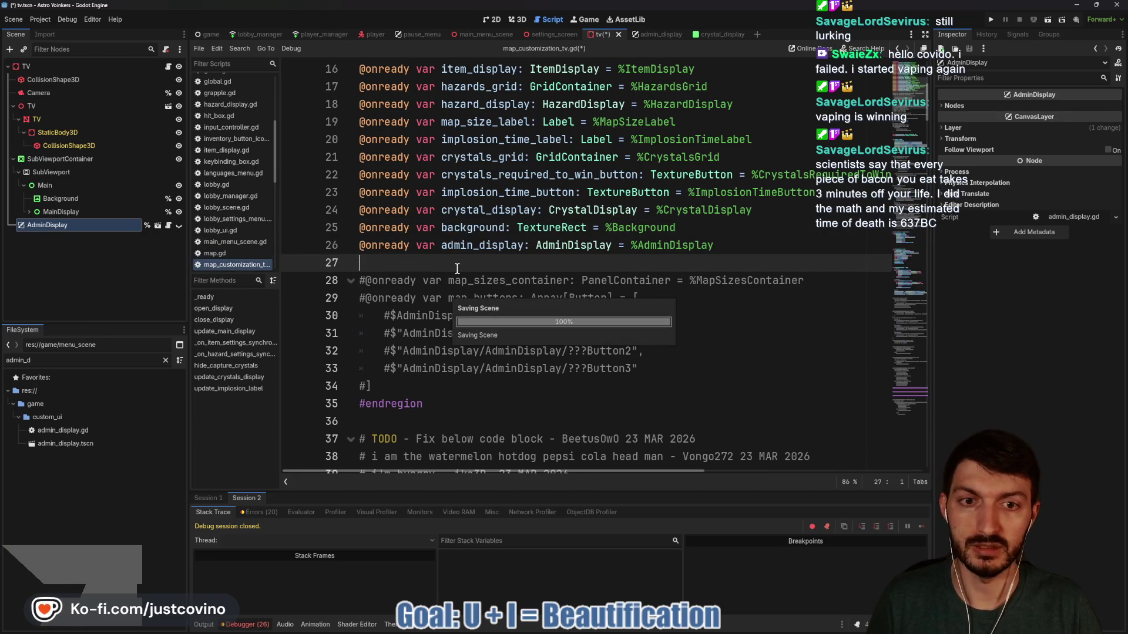
pyautogui.click(990, 20)
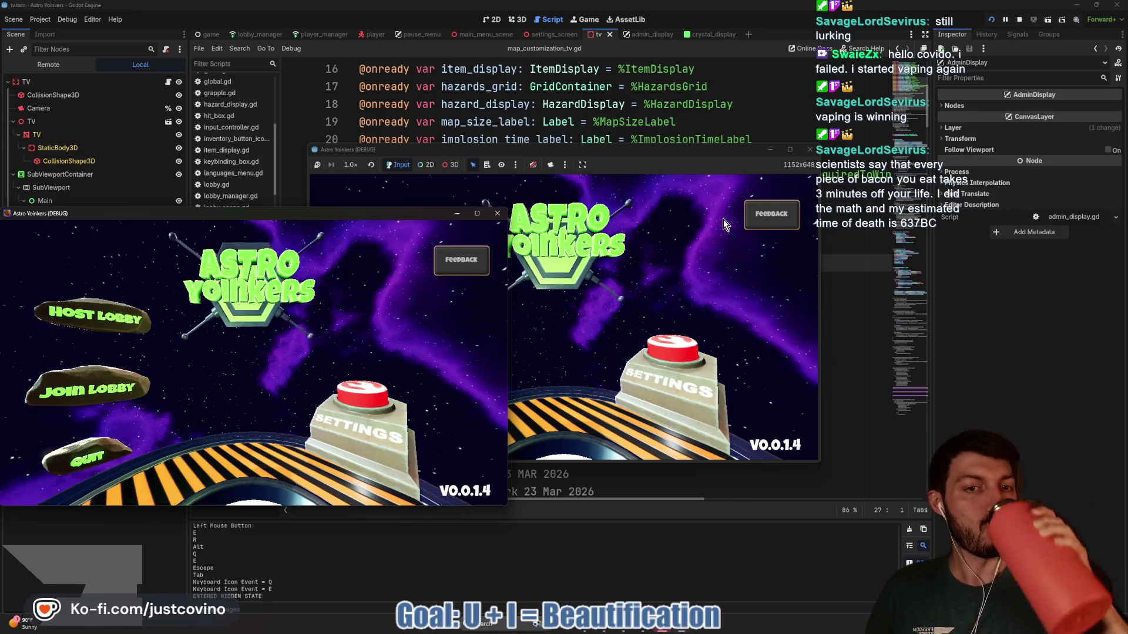
# Host a private lobby and walk to the console to open the map customization screen
pyautogui.click(497, 213)
pyautogui.click(406, 266)
pyautogui.click(559, 274)
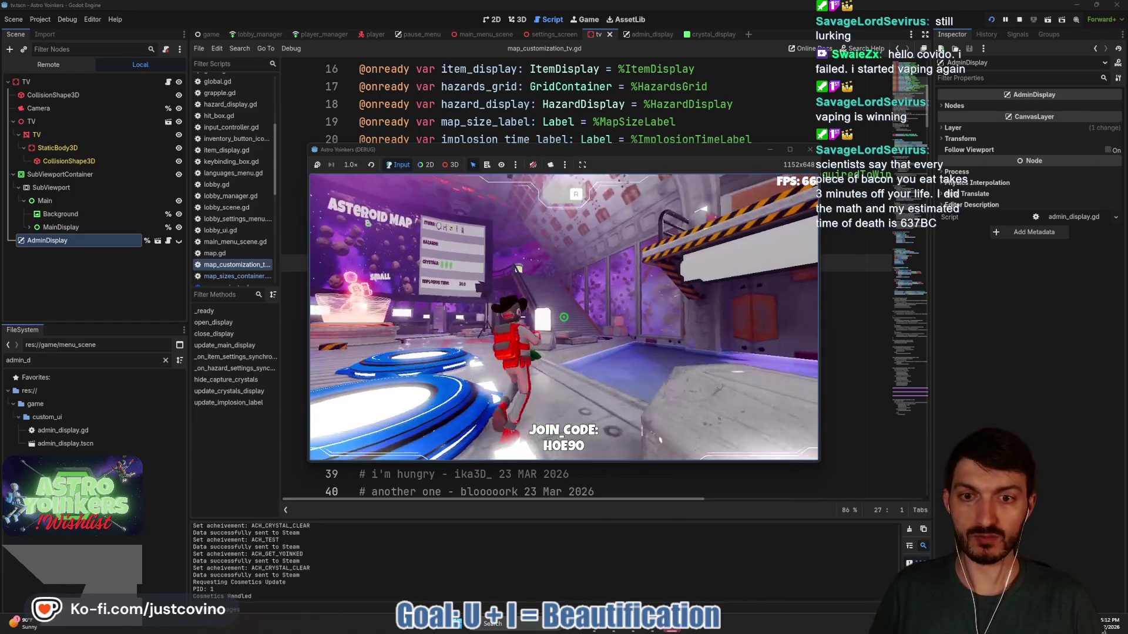
pyautogui.press('w')
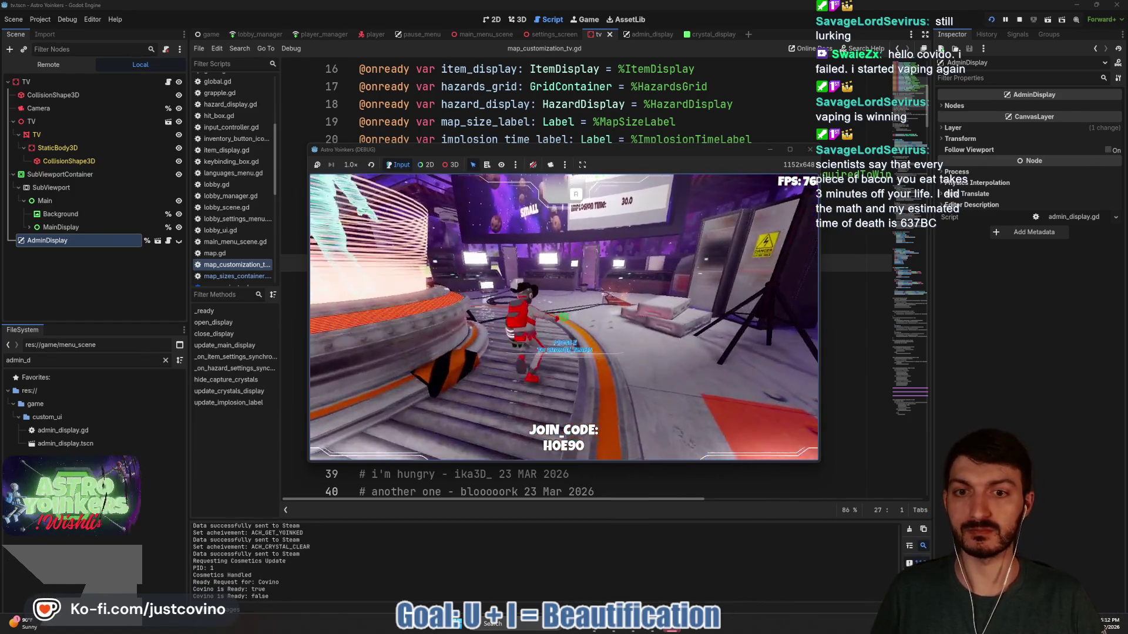
pyautogui.press('w')
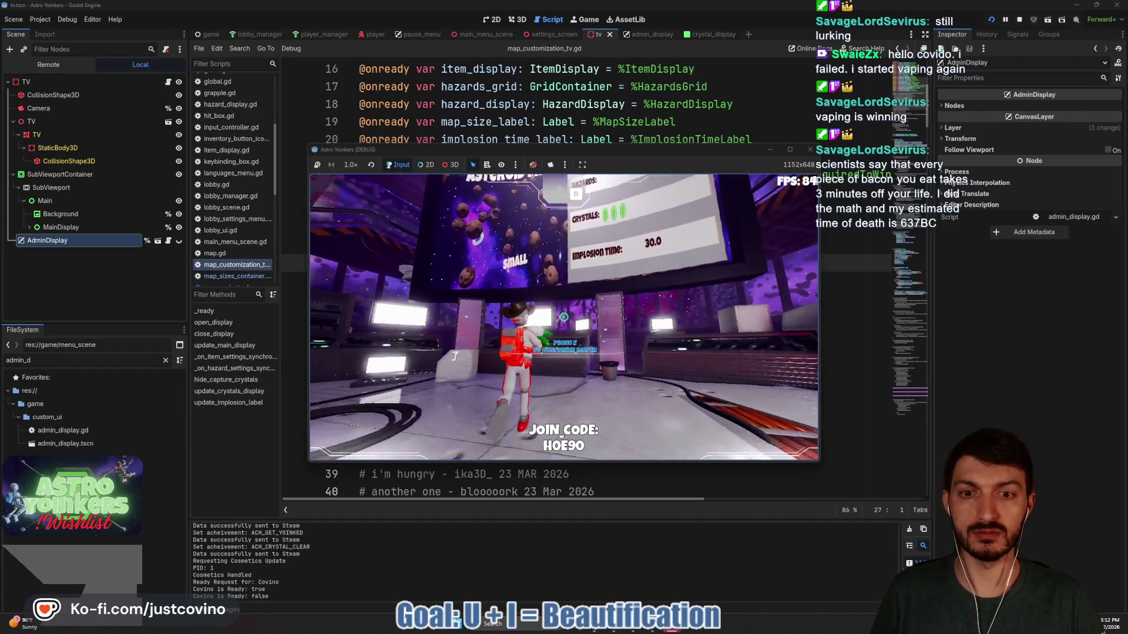
pyautogui.press('e')
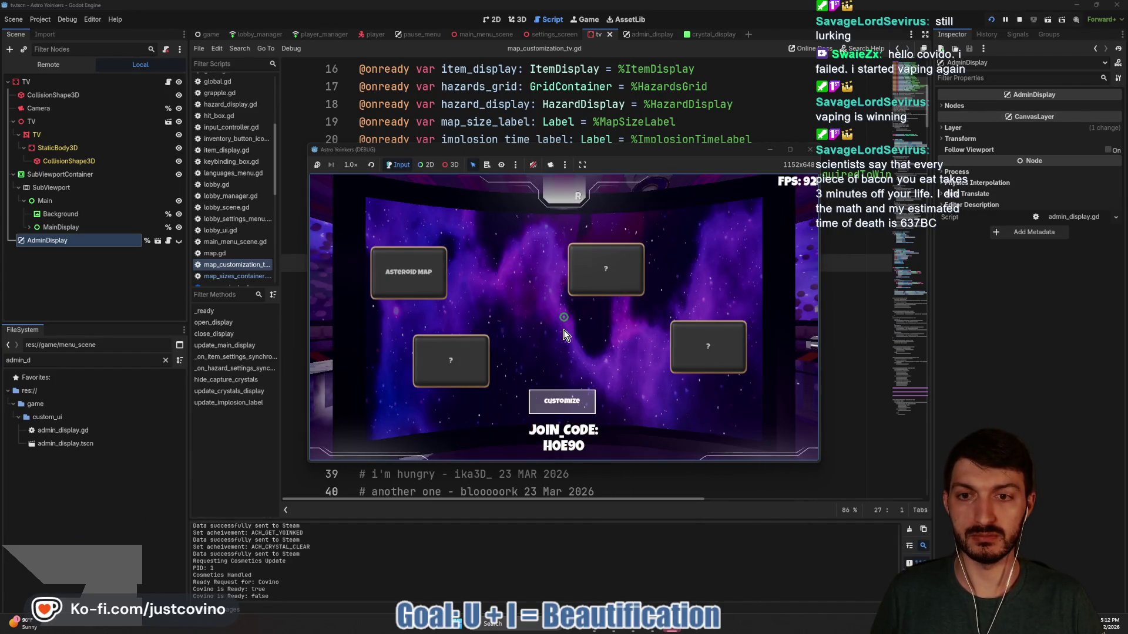
# In full screen, open Customize, toggle two item cards off, view Hazards, then check the clicked control
pyautogui.click(791, 151)
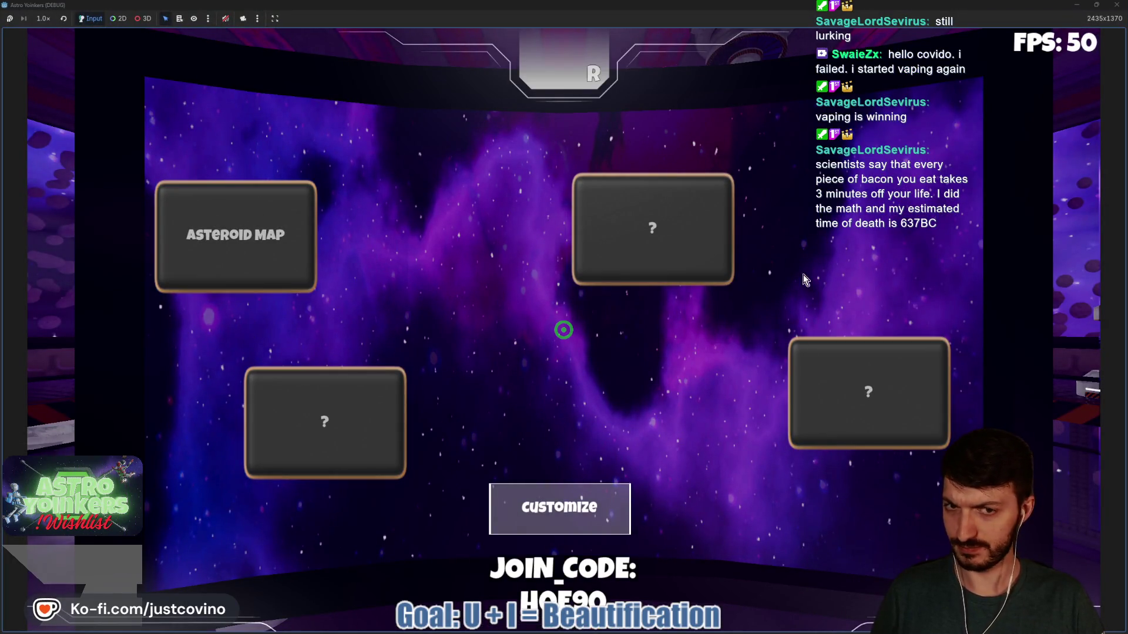
pyautogui.click(580, 510)
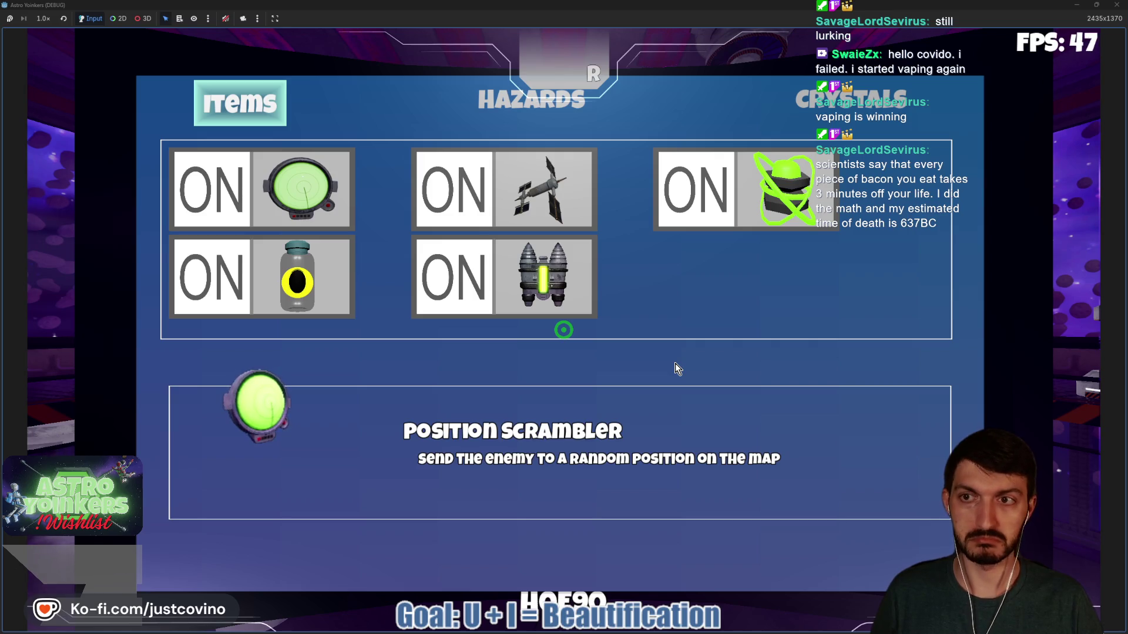
pyautogui.click(452, 277)
pyautogui.click(299, 272)
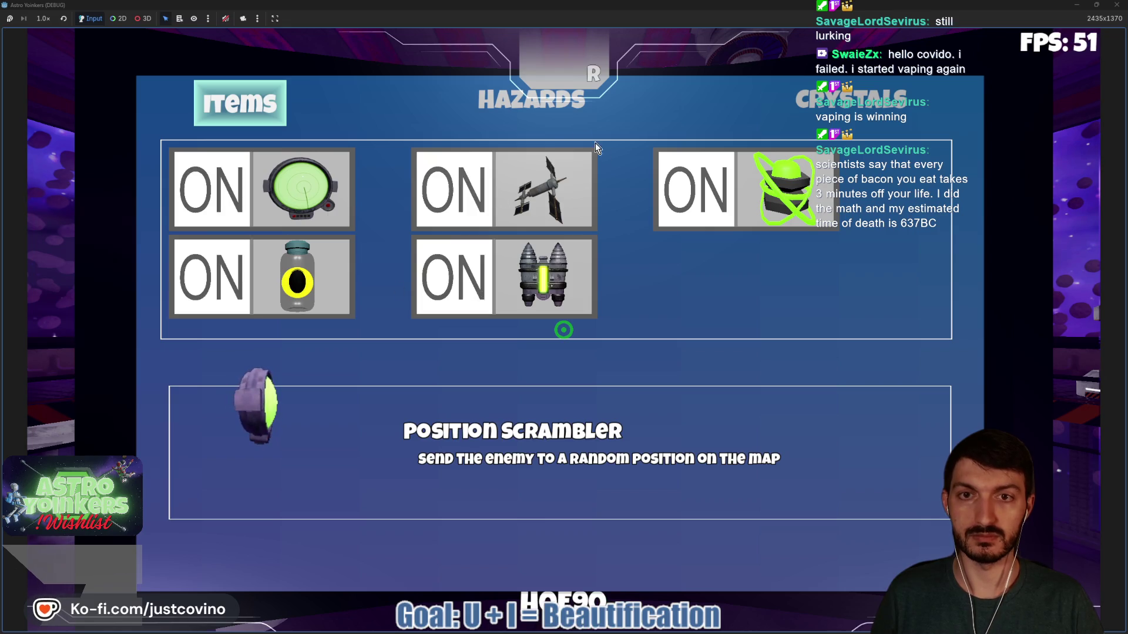
pyautogui.click(597, 120)
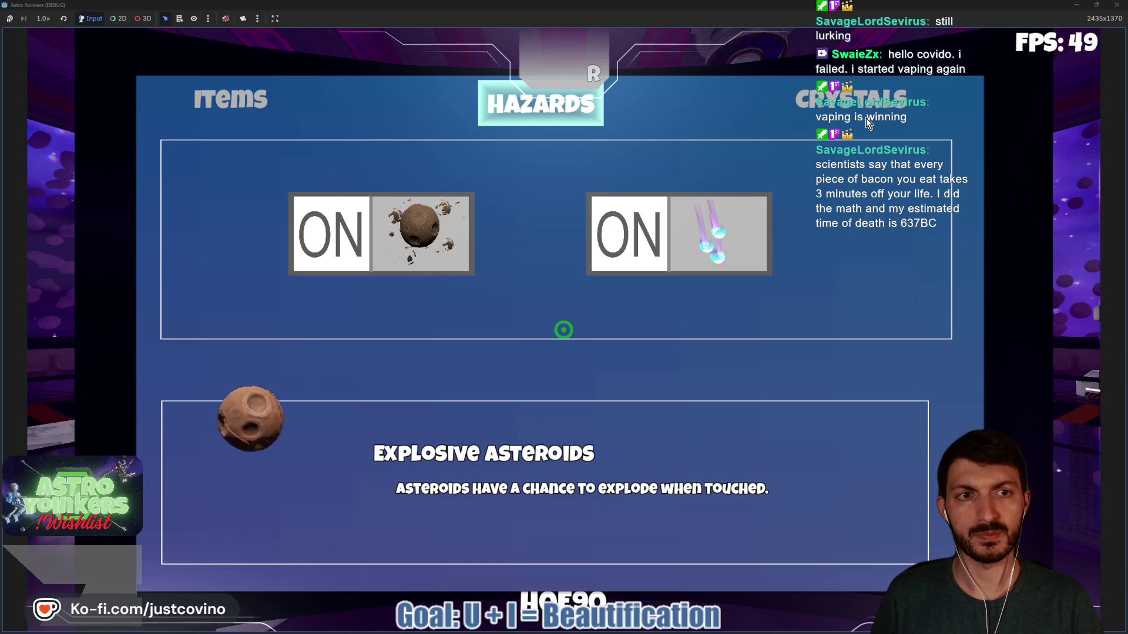
pyautogui.press('F11')
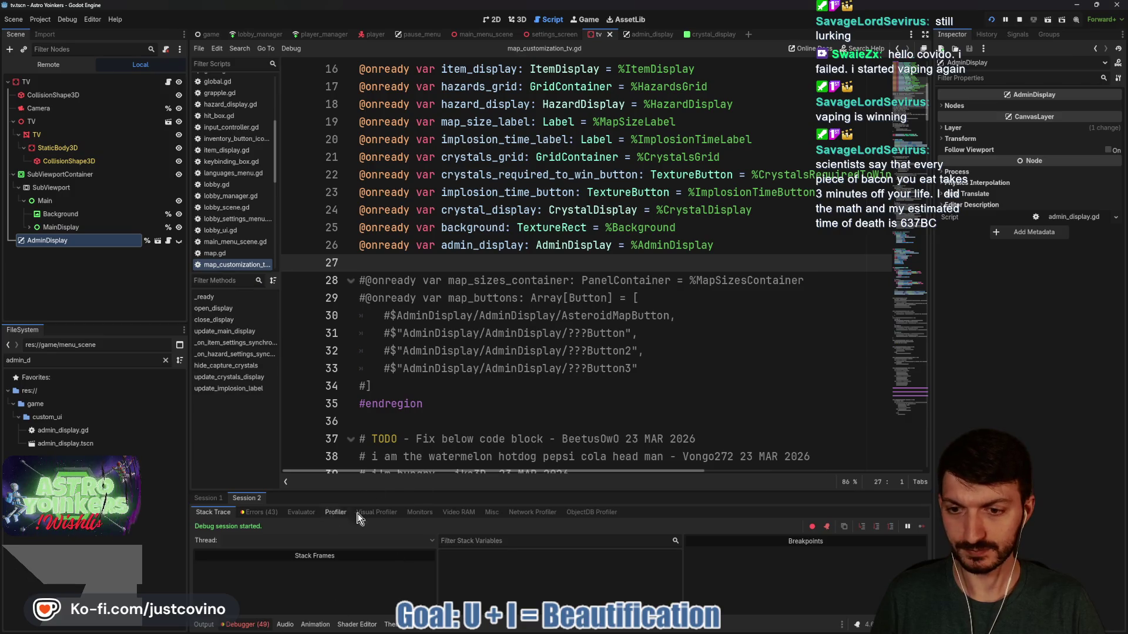
pyautogui.click(492, 513)
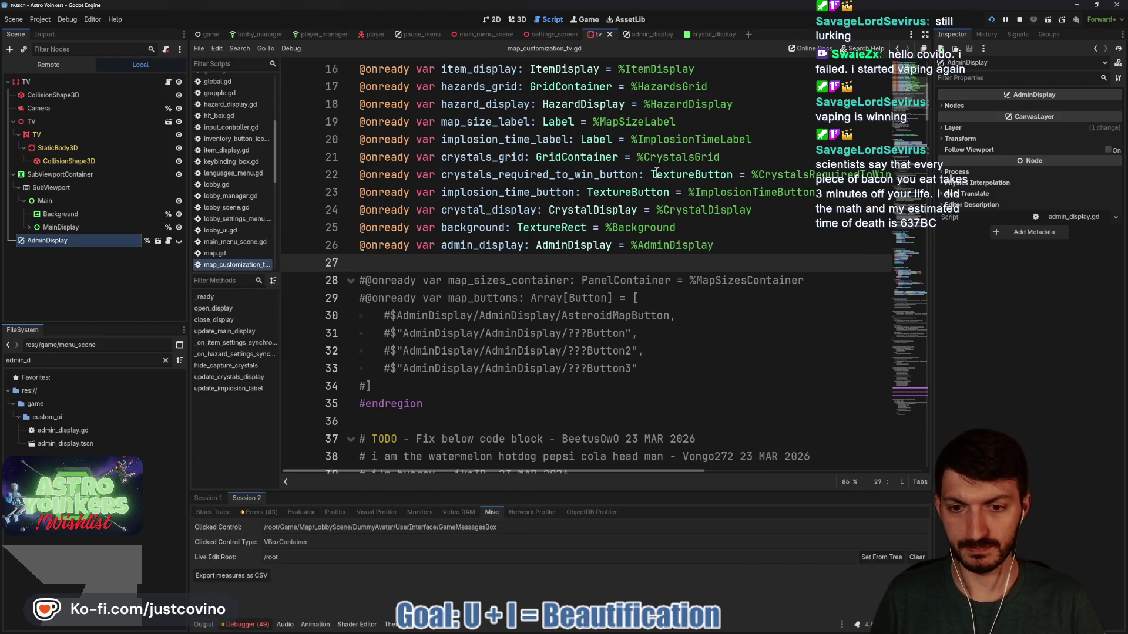
# Check the admin_display scene and the running game, then stop the game
pyautogui.click(647, 36)
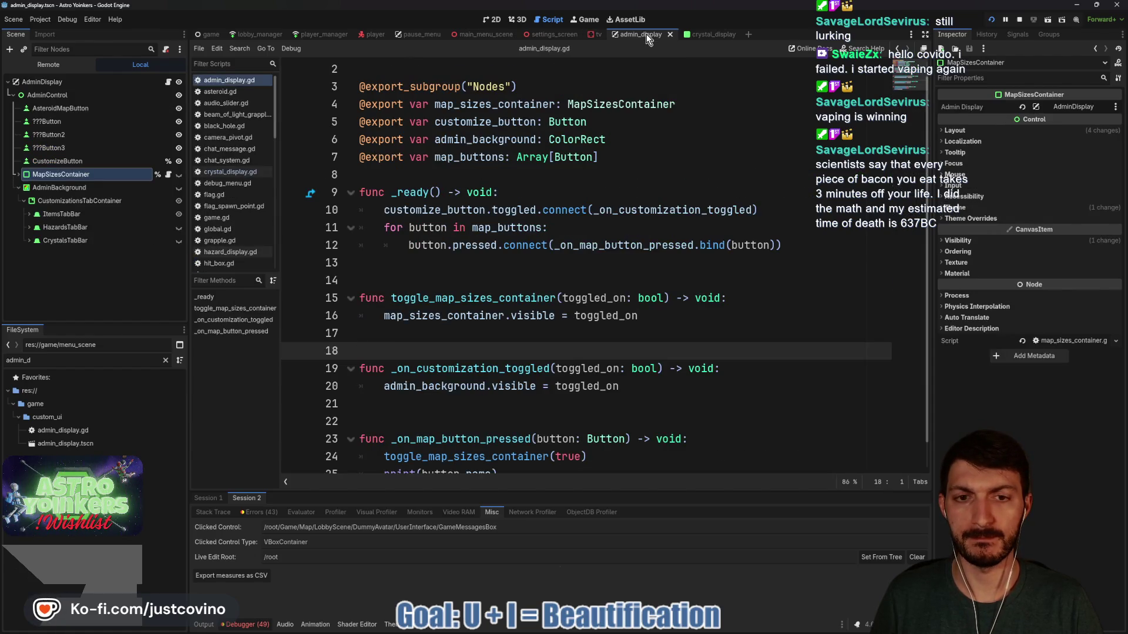
pyautogui.click(577, 18)
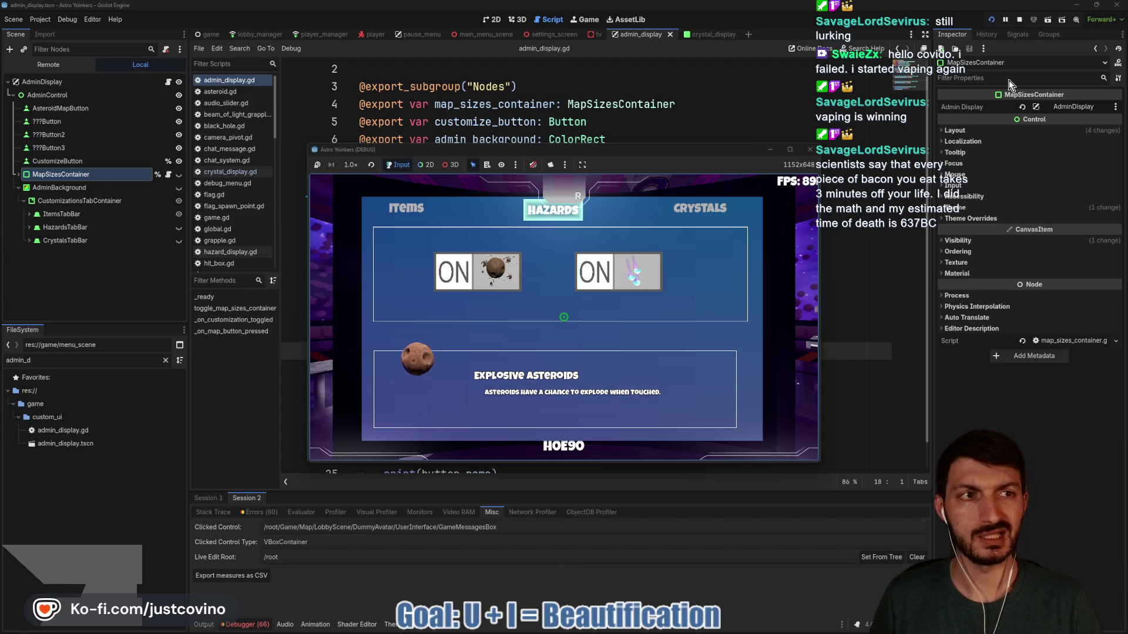
pyautogui.click(1022, 20)
# Set the player scene's GameMessagesBox Mouse Filter to Ignore, save, and run the project again
pyautogui.click(372, 34)
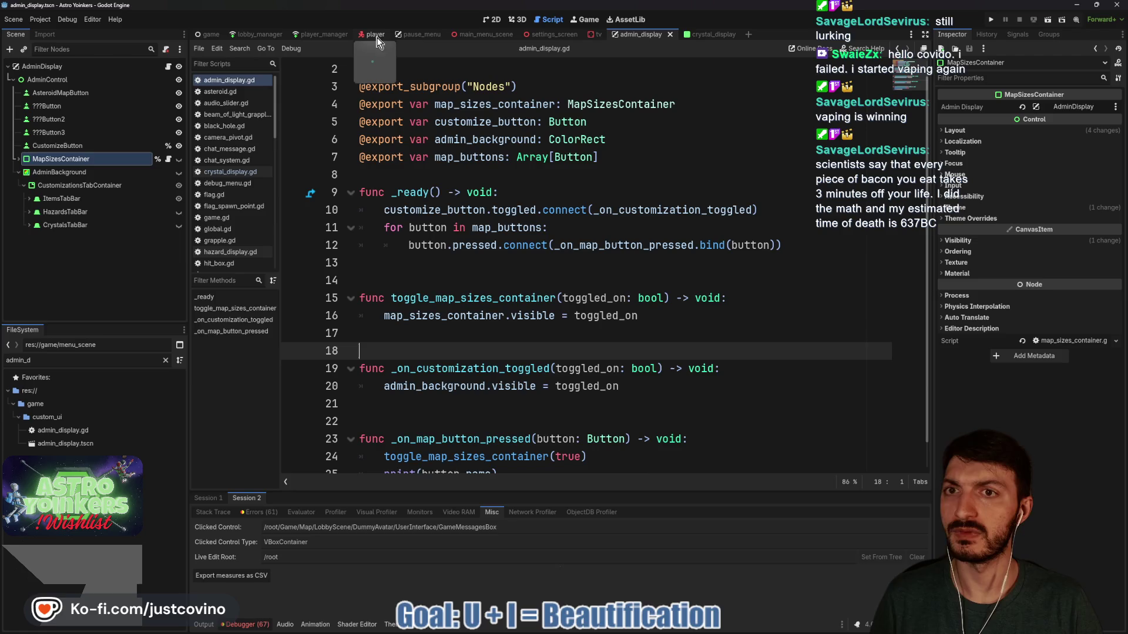
pyautogui.scroll(-4, 88, 241)
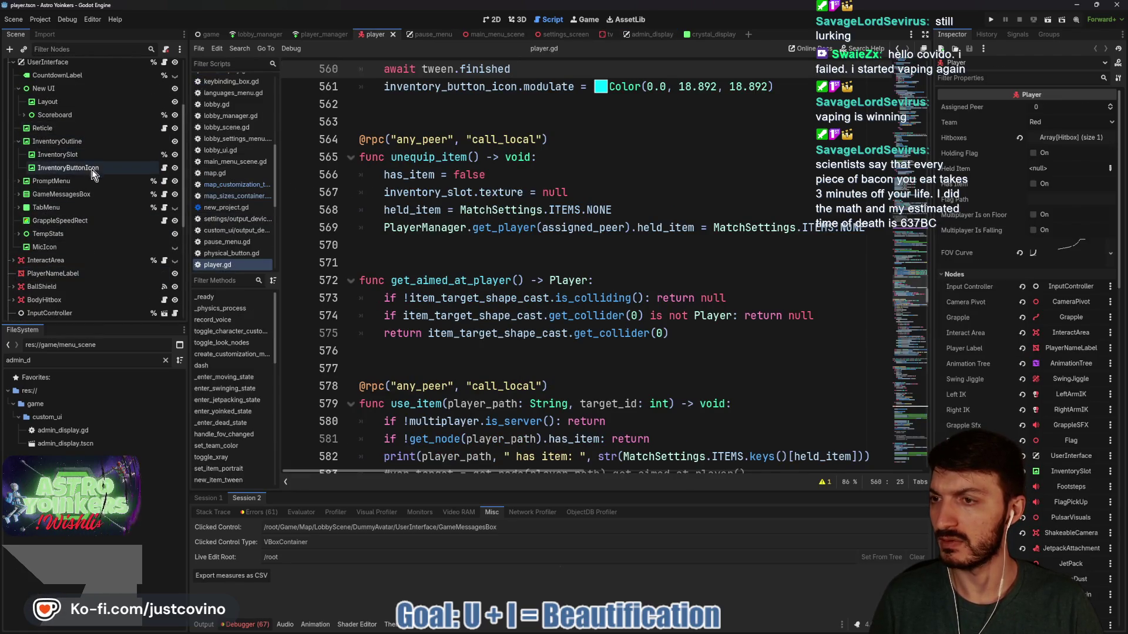
pyautogui.click(37, 194)
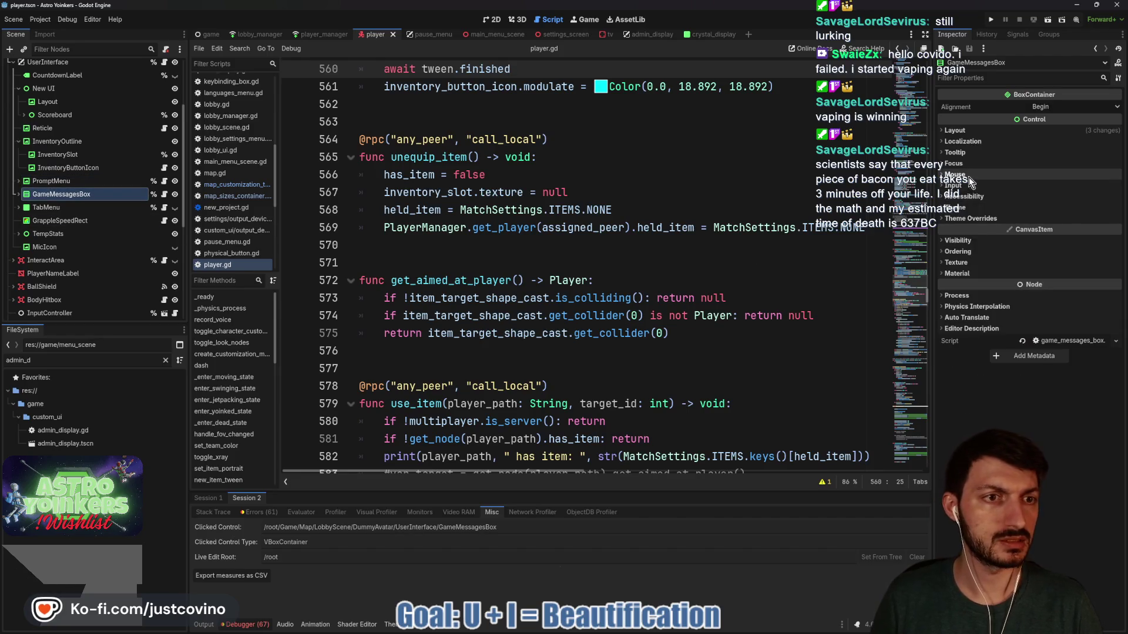
pyautogui.click(1051, 186)
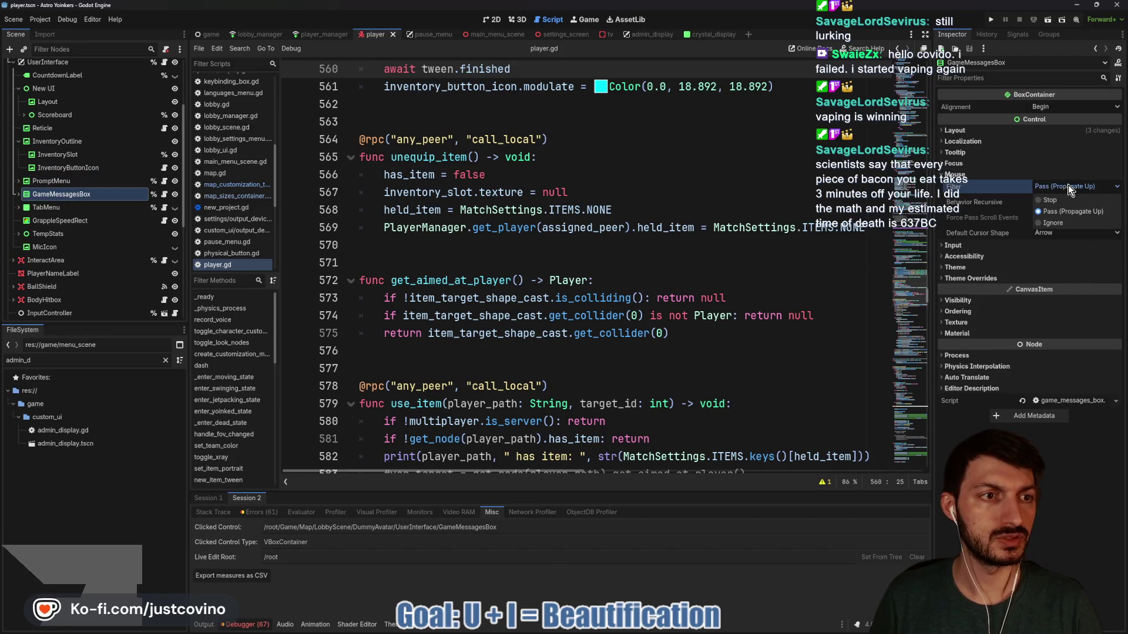
pyautogui.click(1058, 226)
pyautogui.hotkey('ctrl', 's')
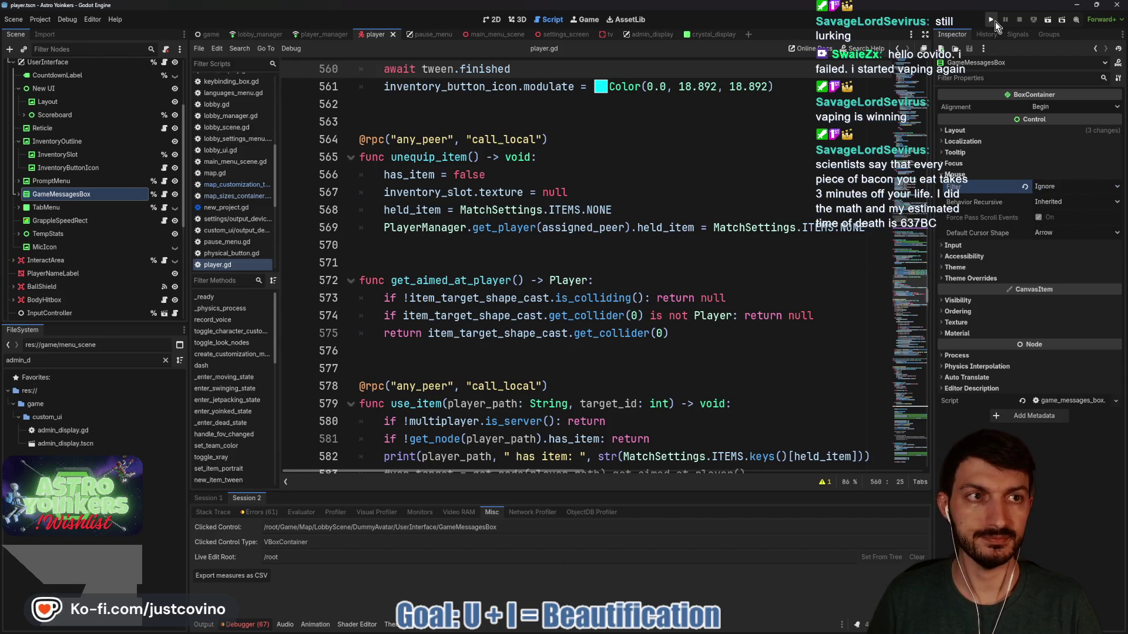
pyautogui.click(992, 20)
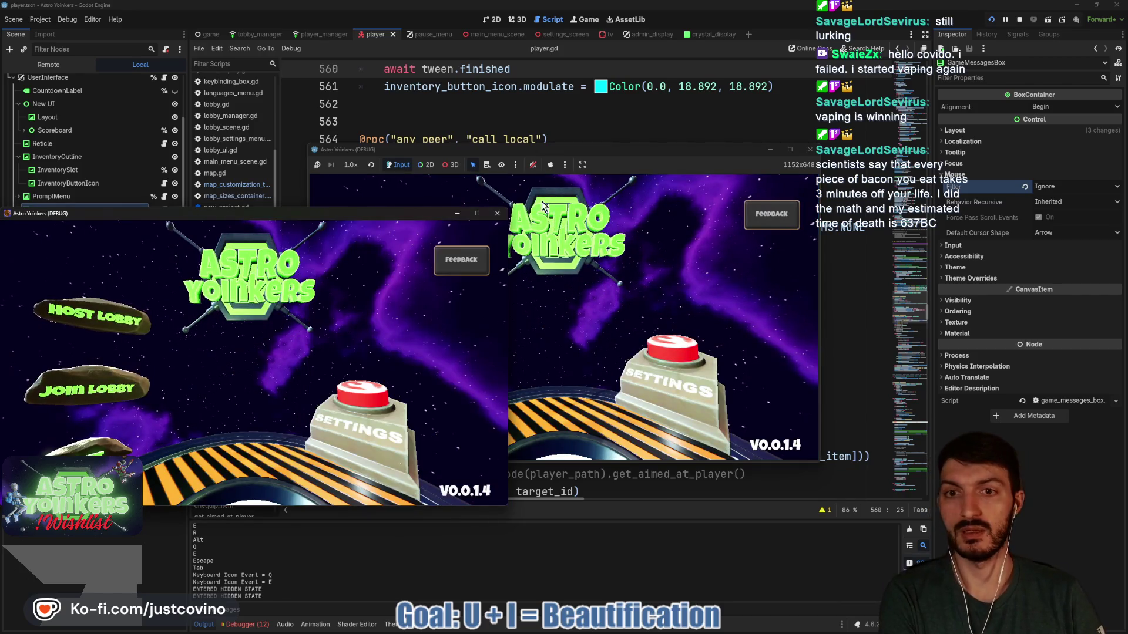
# Host a lobby, walk to the map console, and open the match customization panel
pyautogui.click(402, 269)
pyautogui.click(537, 280)
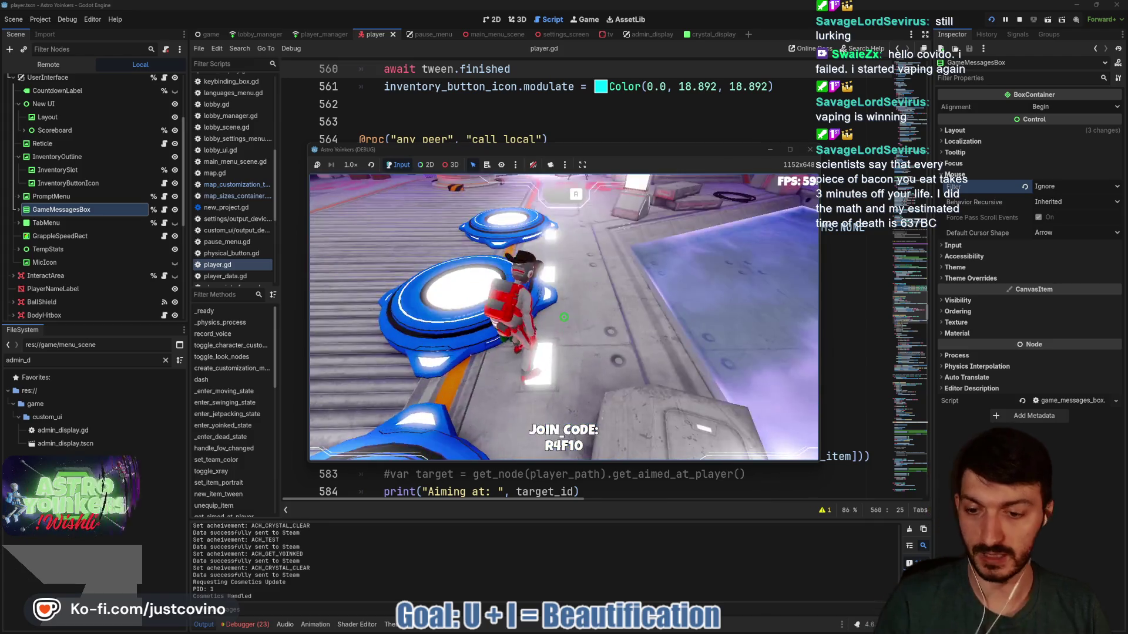
pyautogui.press('w')
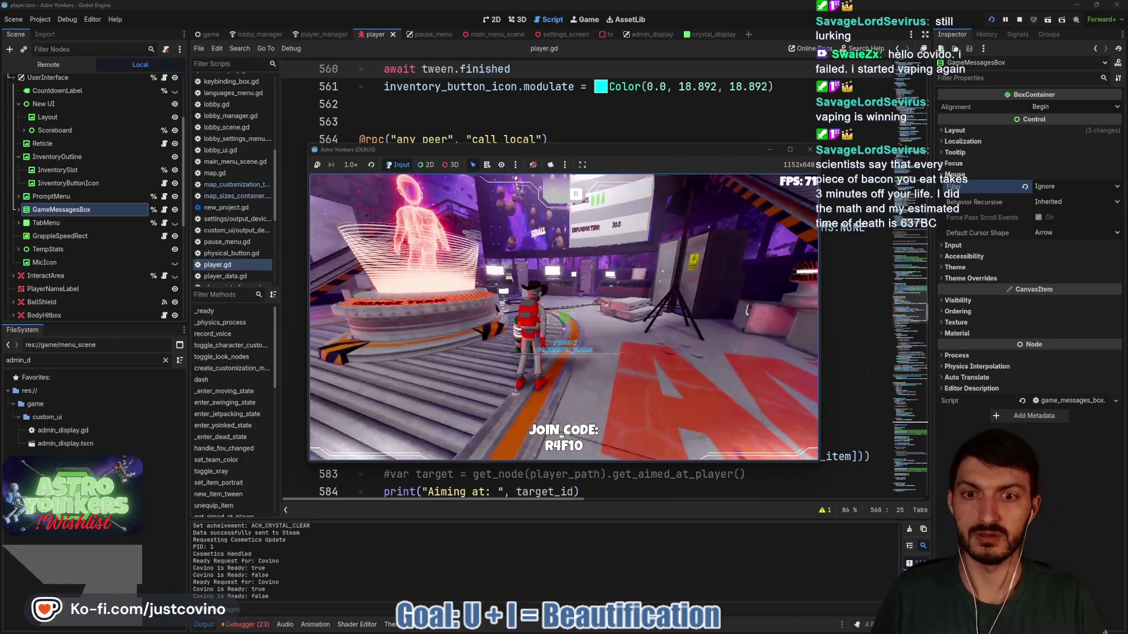
pyautogui.press('w')
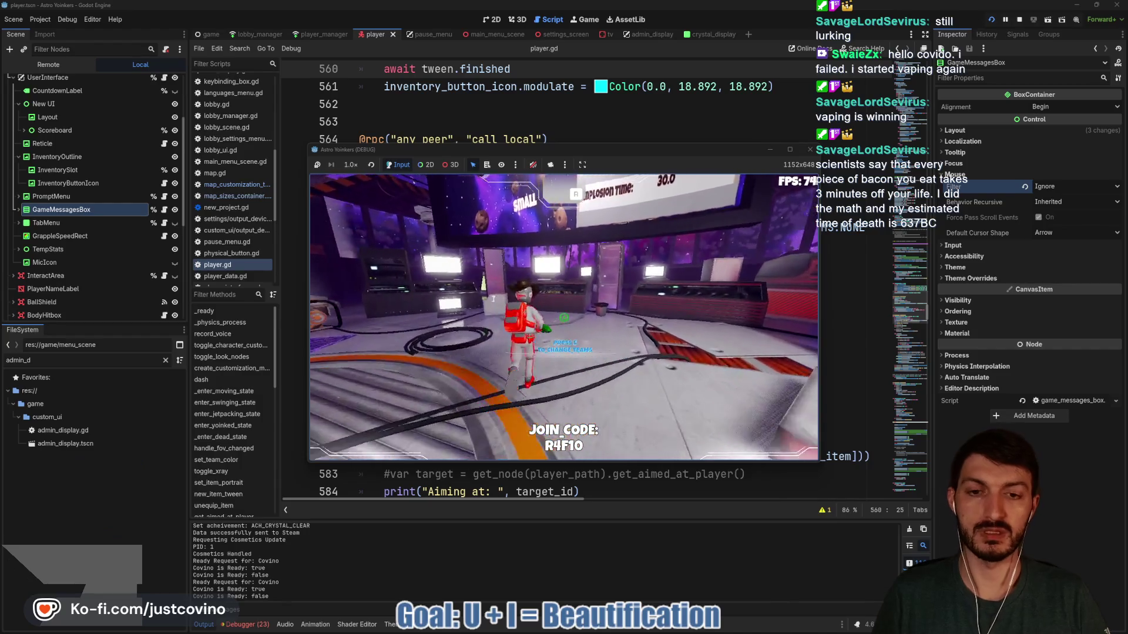
pyautogui.press('w')
pyautogui.press('e')
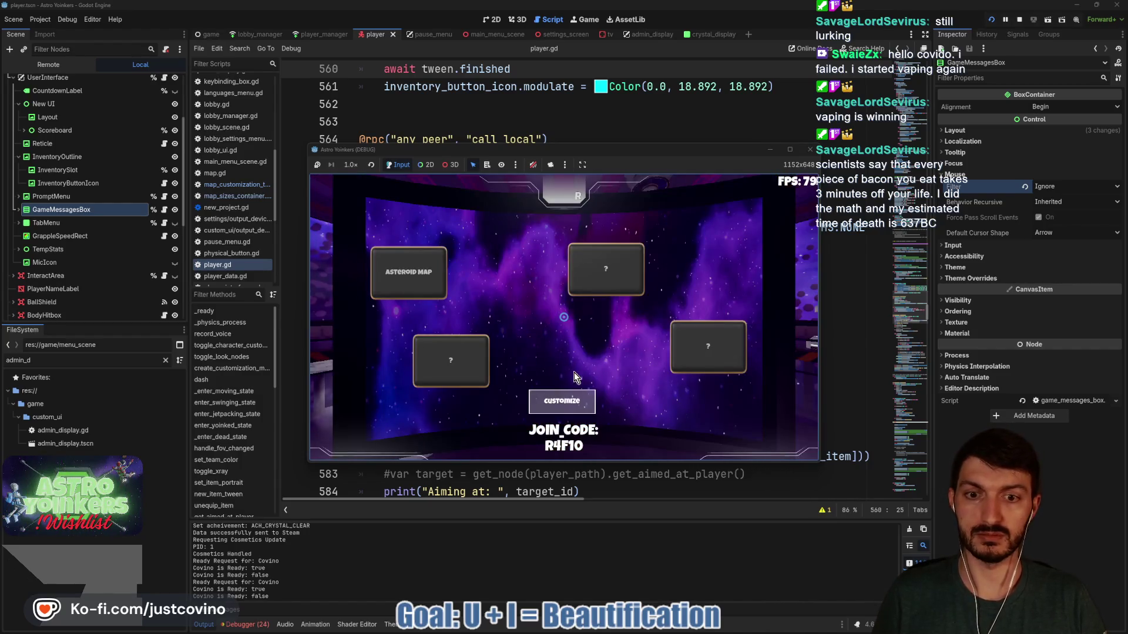
pyautogui.click(575, 398)
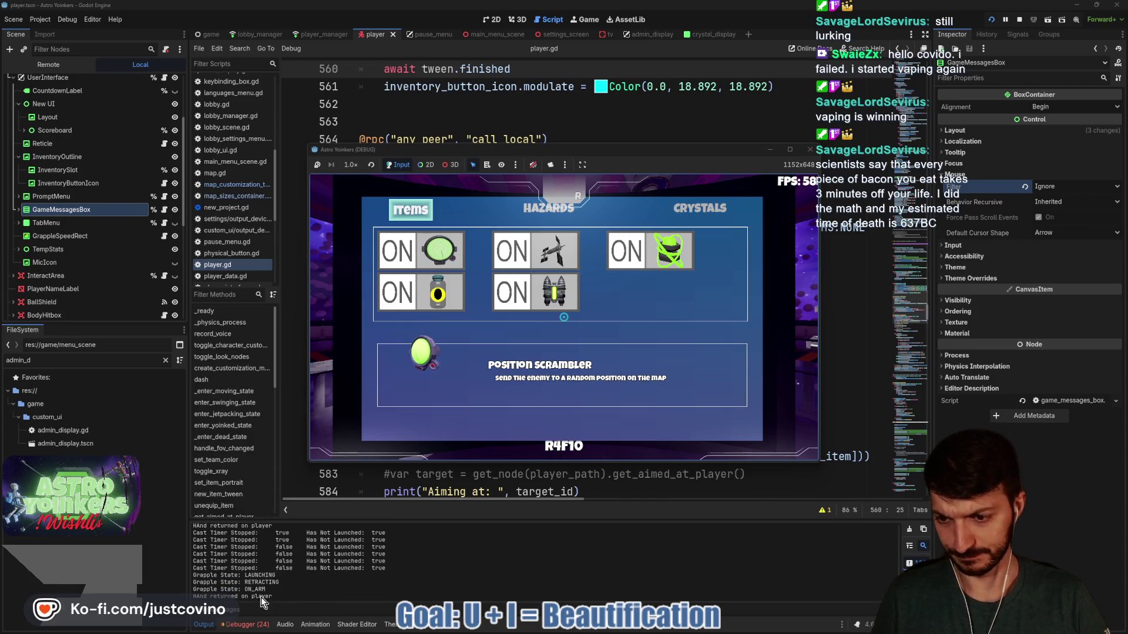
# Click an item toggle and the CRYSTALS tab, checking Debugger Misc's clicked control, then stop the game
pyautogui.click(246, 624)
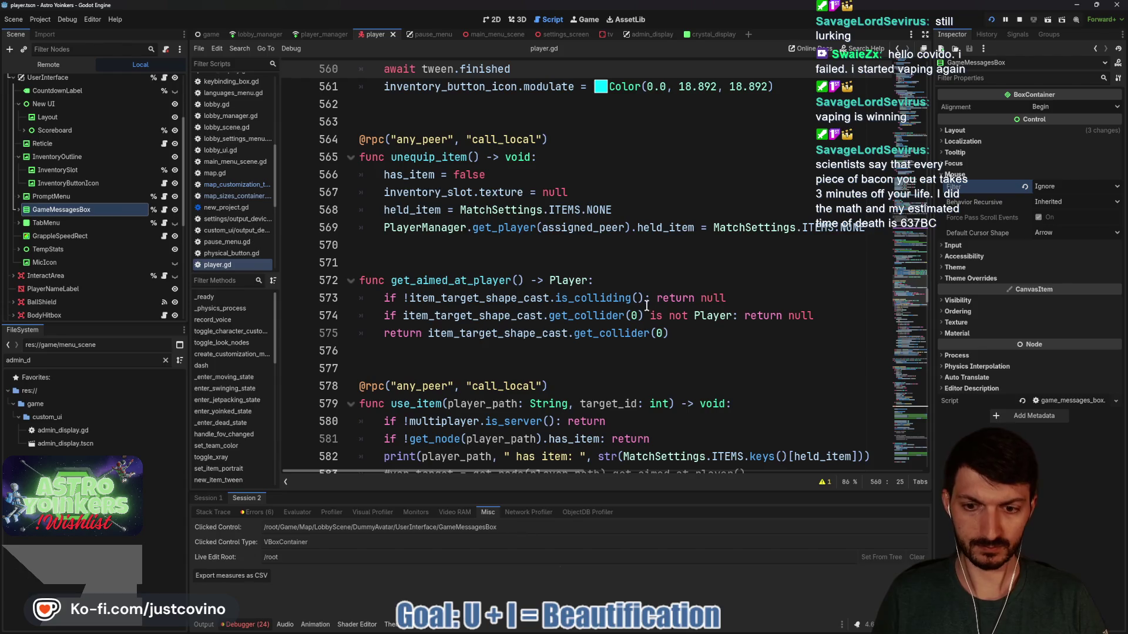
pyautogui.click(580, 23)
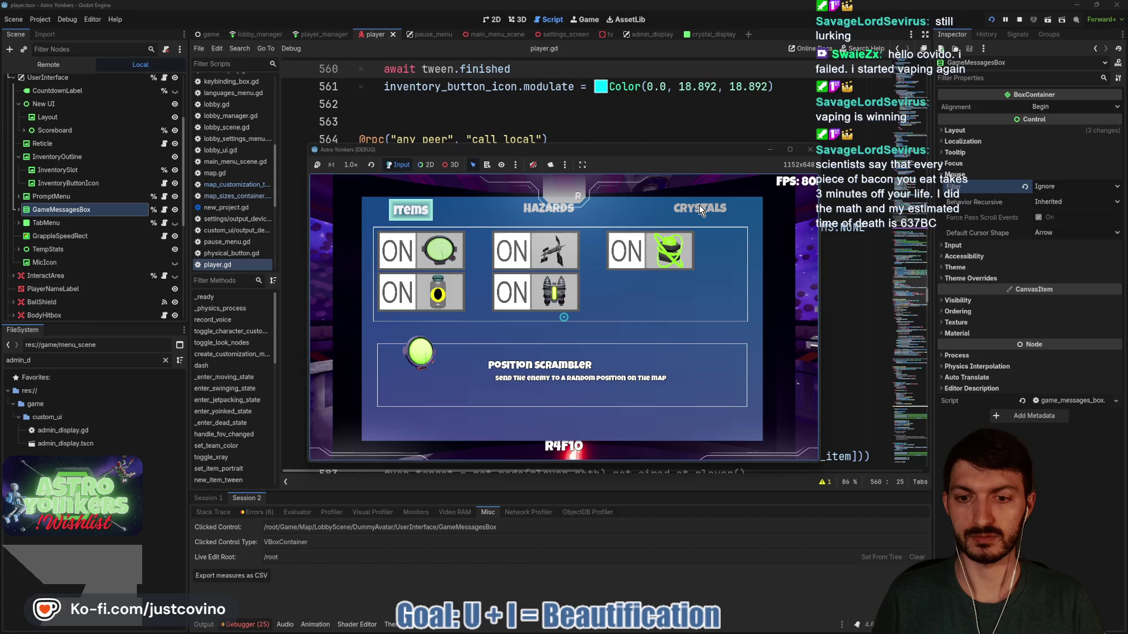
pyautogui.click(535, 255)
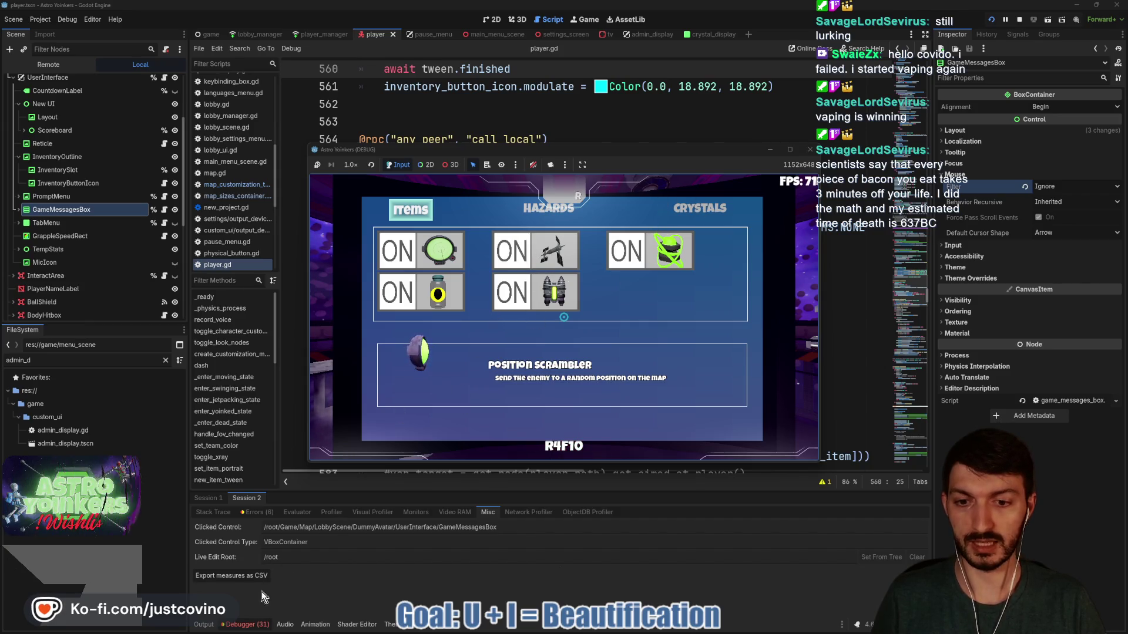
pyautogui.click(249, 626)
pyautogui.click(206, 499)
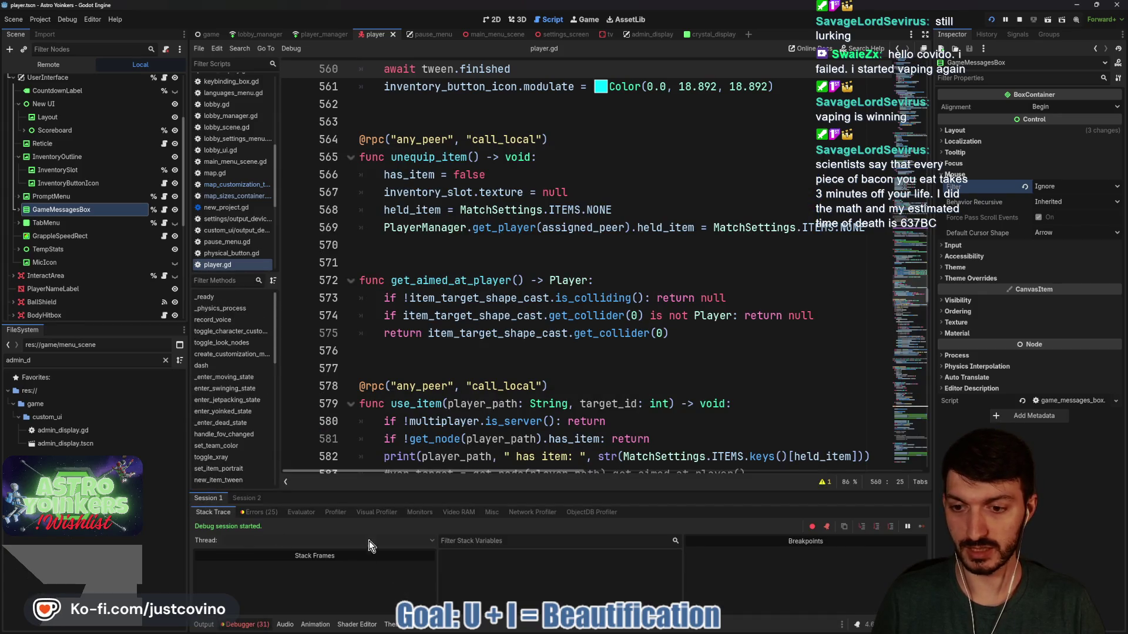
pyautogui.click(491, 512)
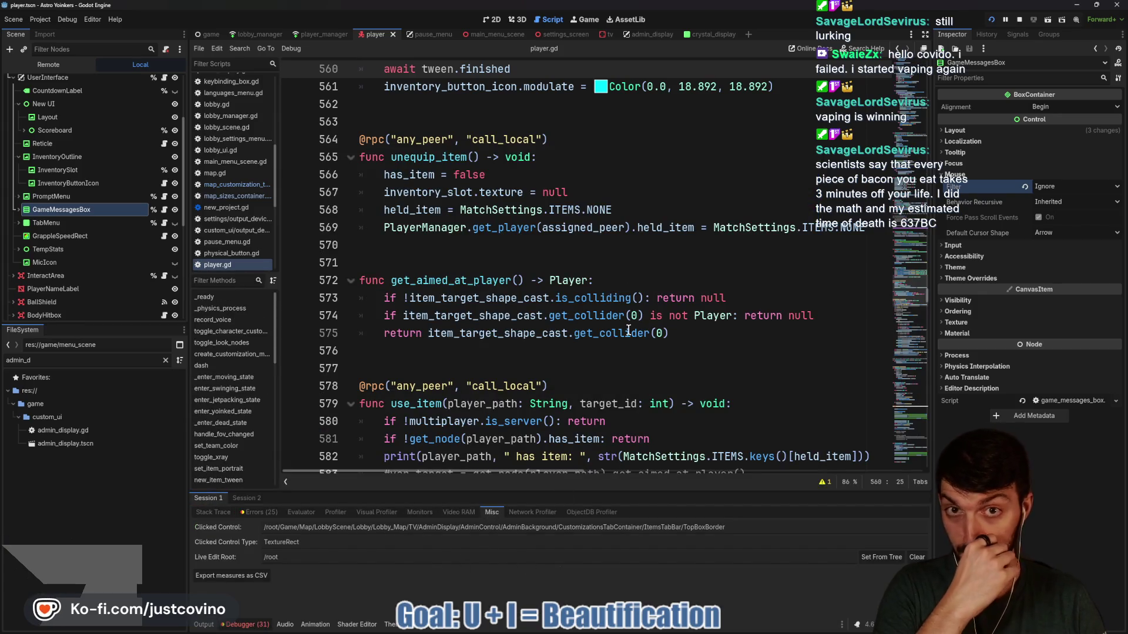
pyautogui.click(585, 17)
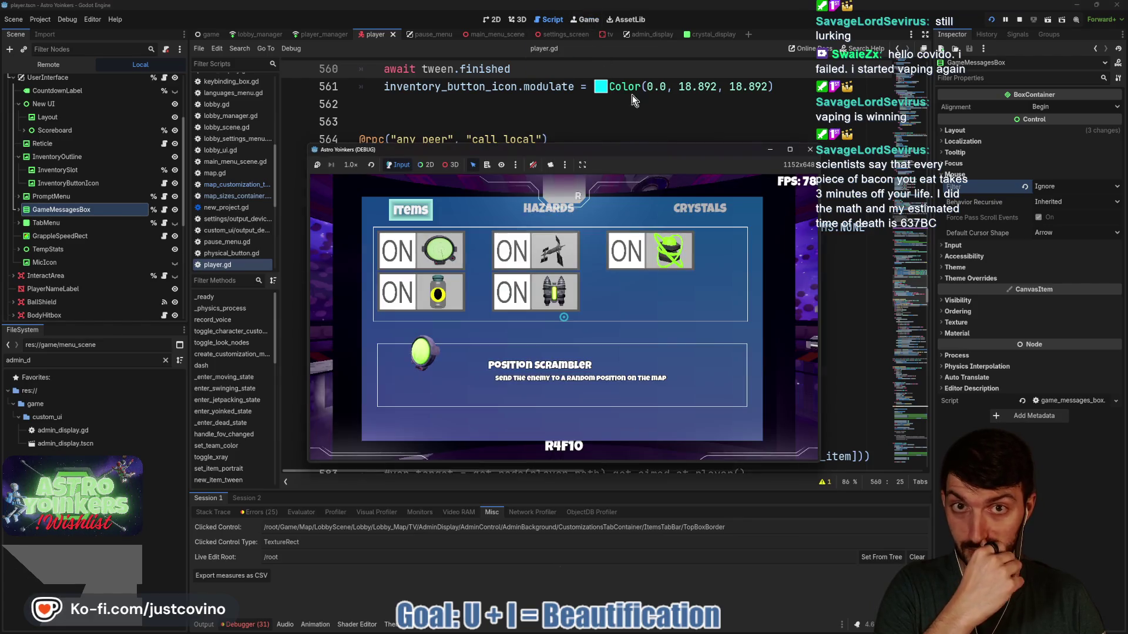
pyautogui.click(618, 255)
pyautogui.click(702, 212)
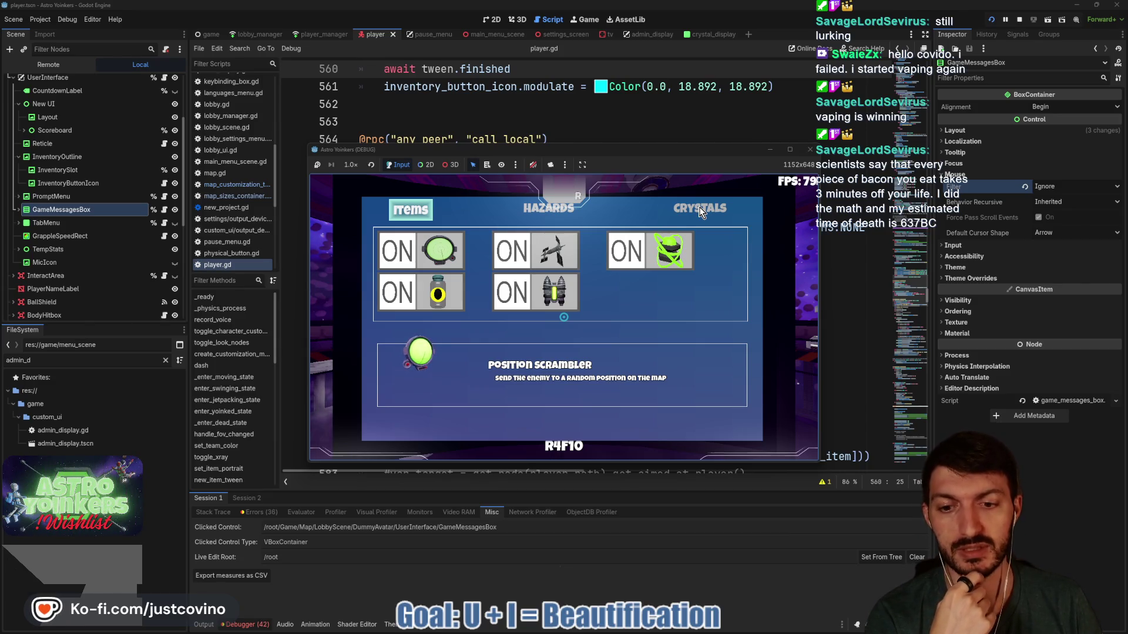
pyautogui.click(1019, 19)
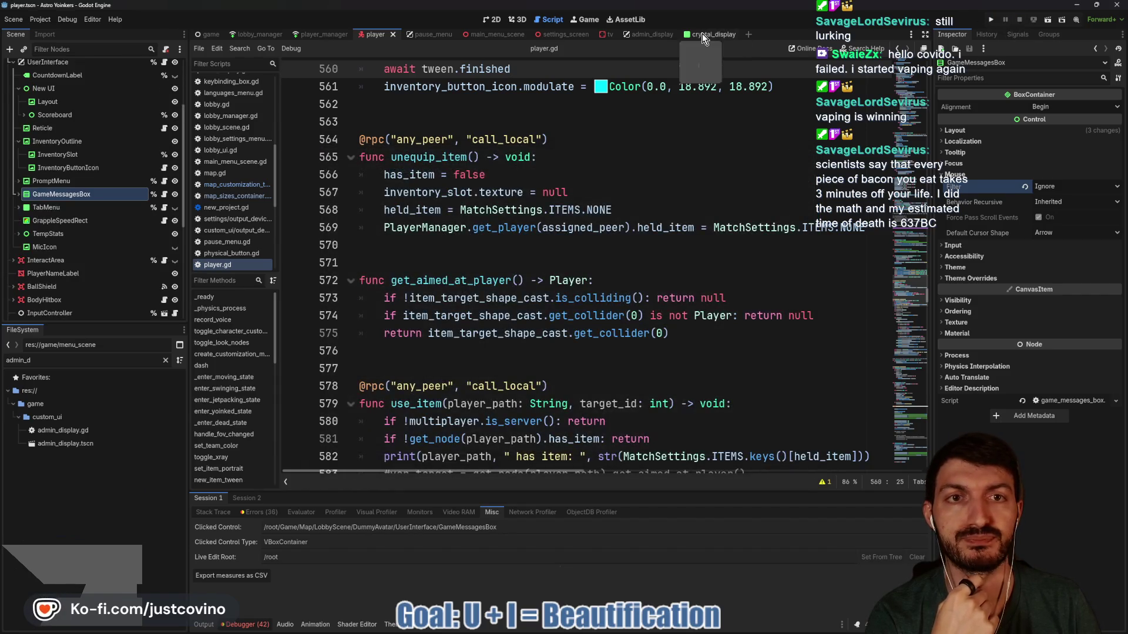
# Filter the file system for 'dummy' and open dummy_avatar.tscn
pyautogui.click(477, 194)
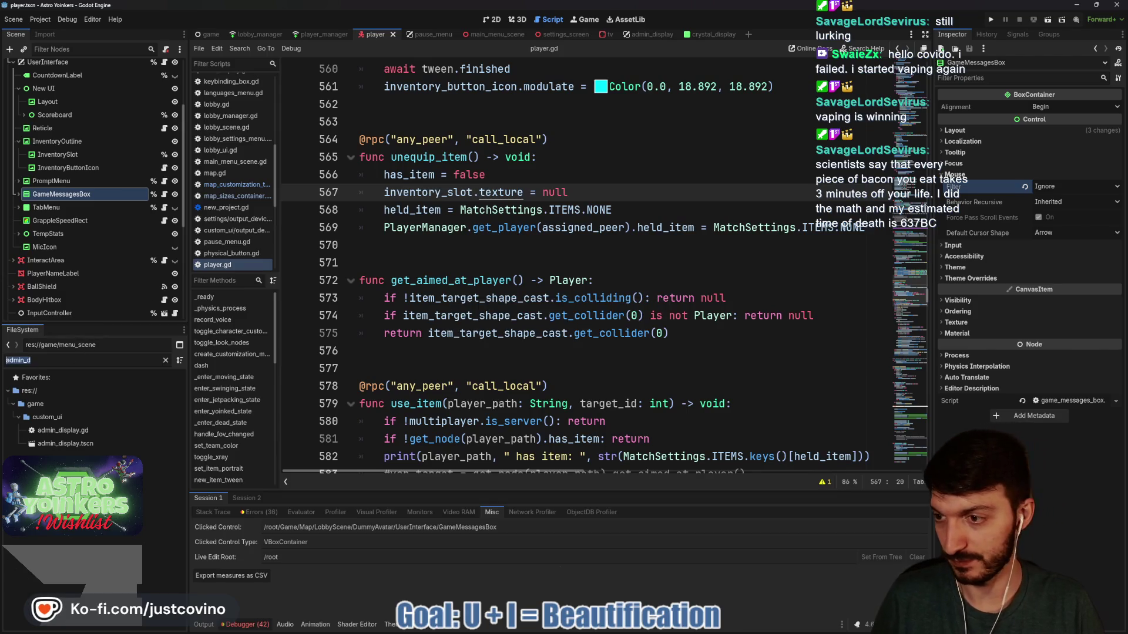
pyautogui.write('dummy')
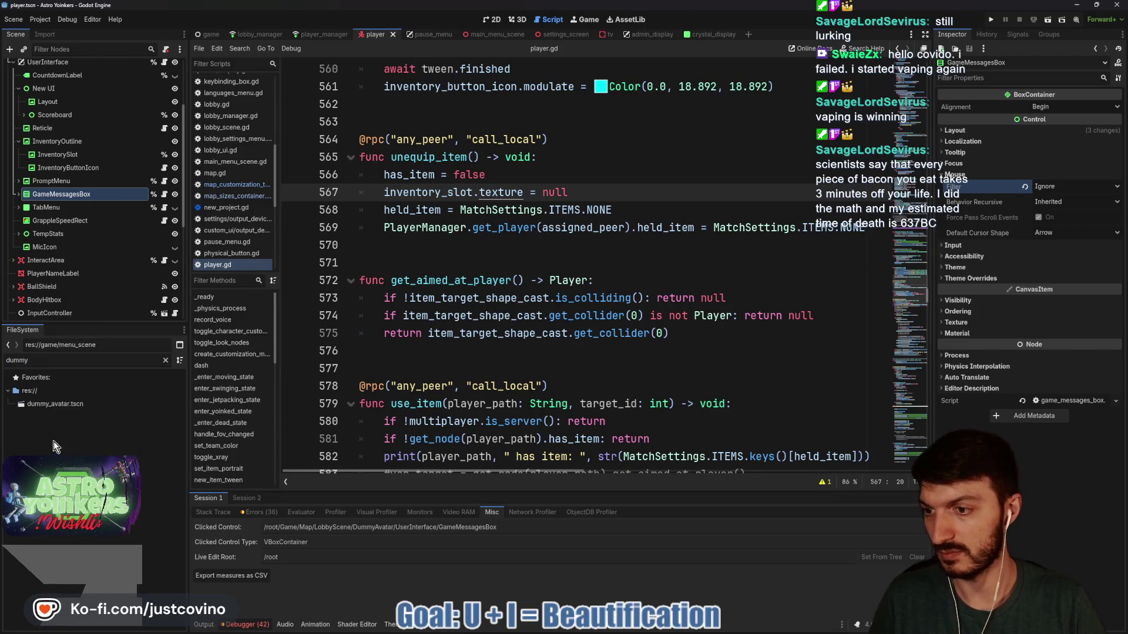
pyautogui.doubleClick(81, 410)
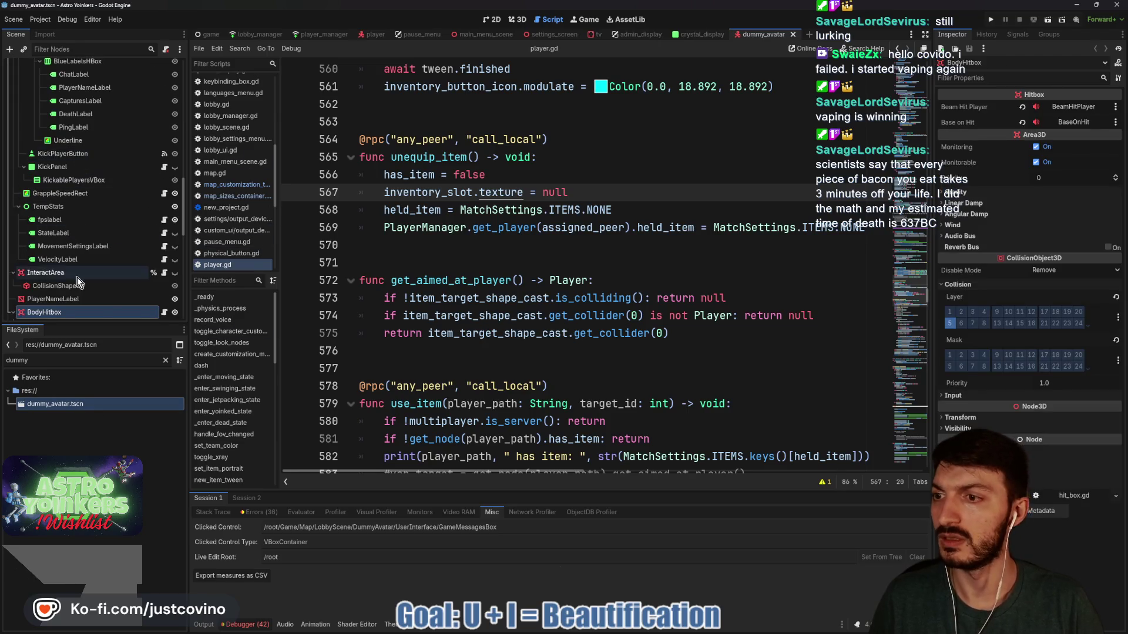
pyautogui.scroll(10, 77, 276)
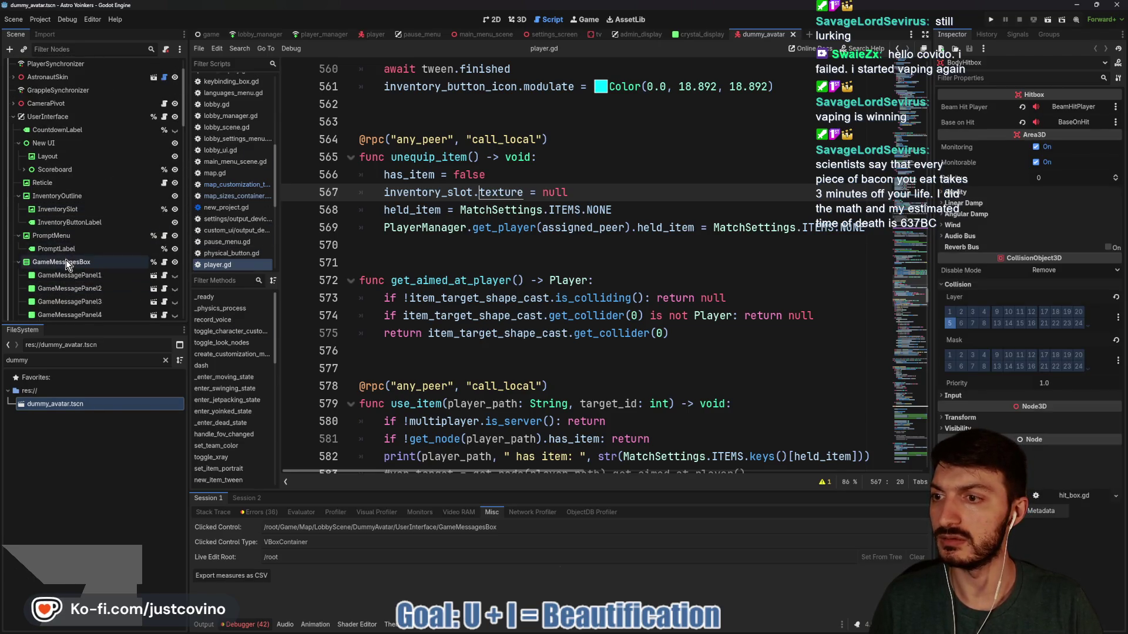
# Set GameMessagesBox's Mouse Filter to Ignore, save, hide UserInterface, and view the scene in 3D
pyautogui.click(66, 262)
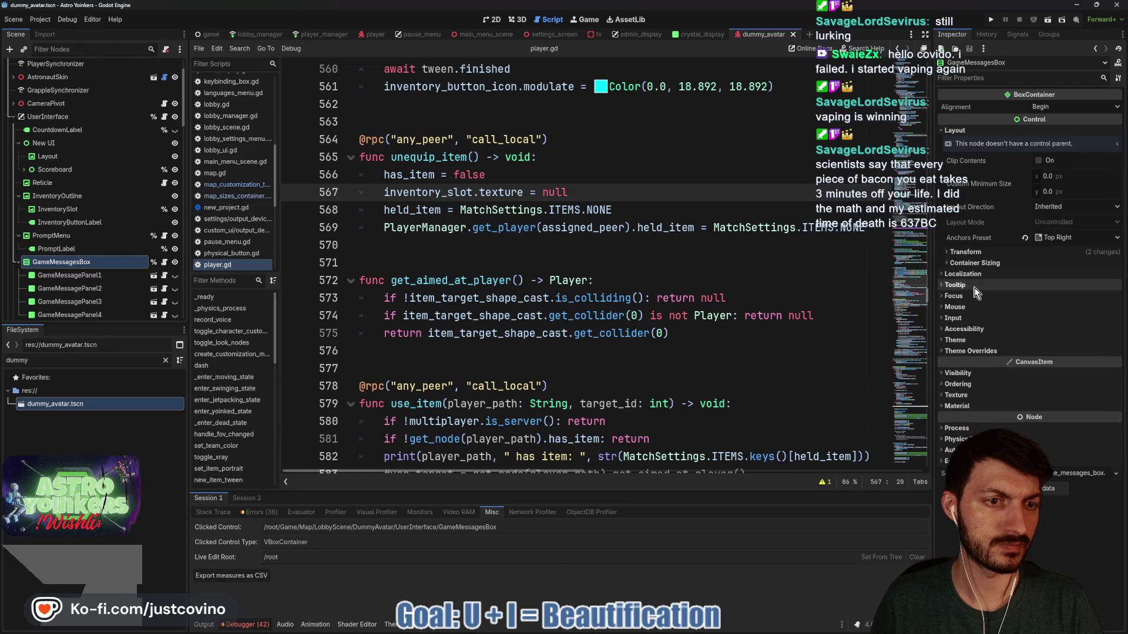
pyautogui.click(955, 307)
pyautogui.click(1046, 319)
pyautogui.click(1057, 360)
pyautogui.click(630, 316)
pyautogui.hotkey('ctrl', 's')
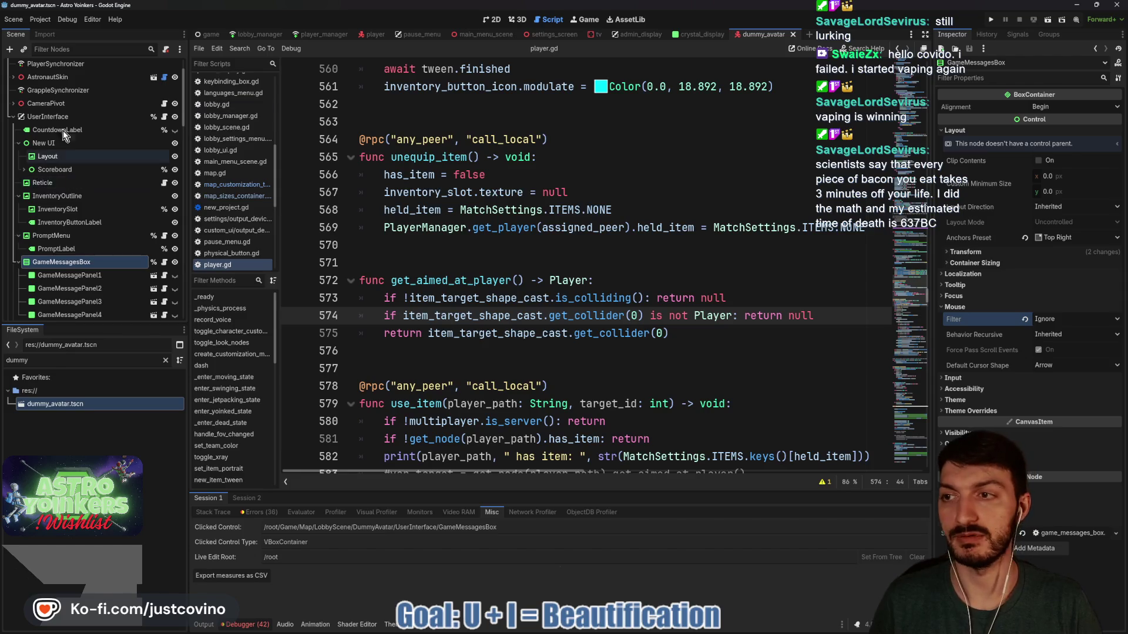
pyautogui.click(175, 116)
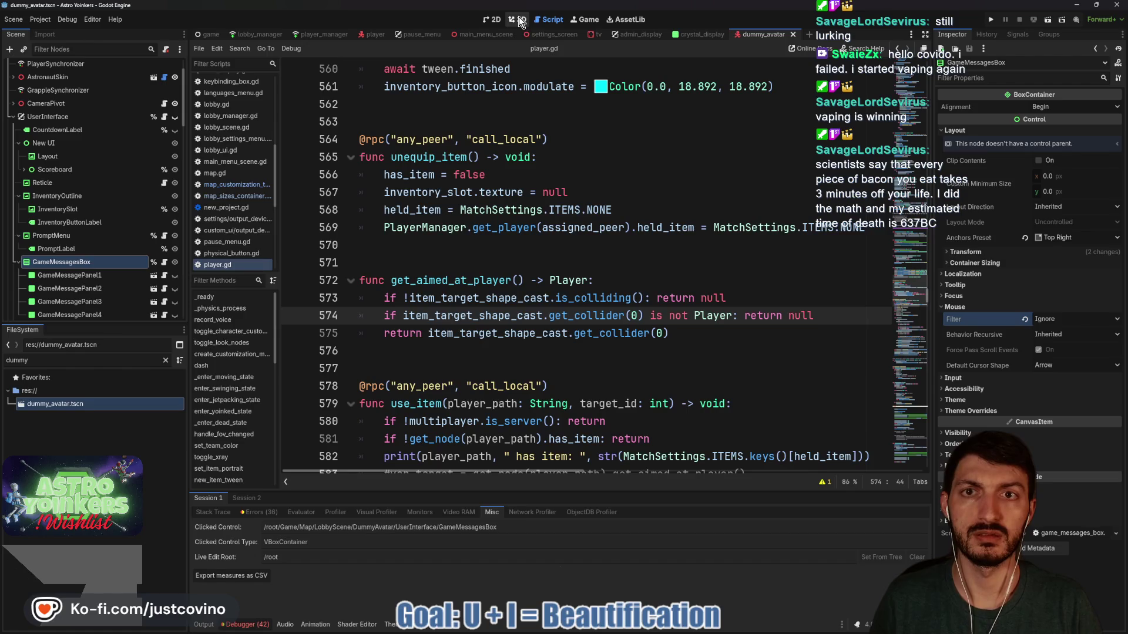
pyautogui.click(521, 20)
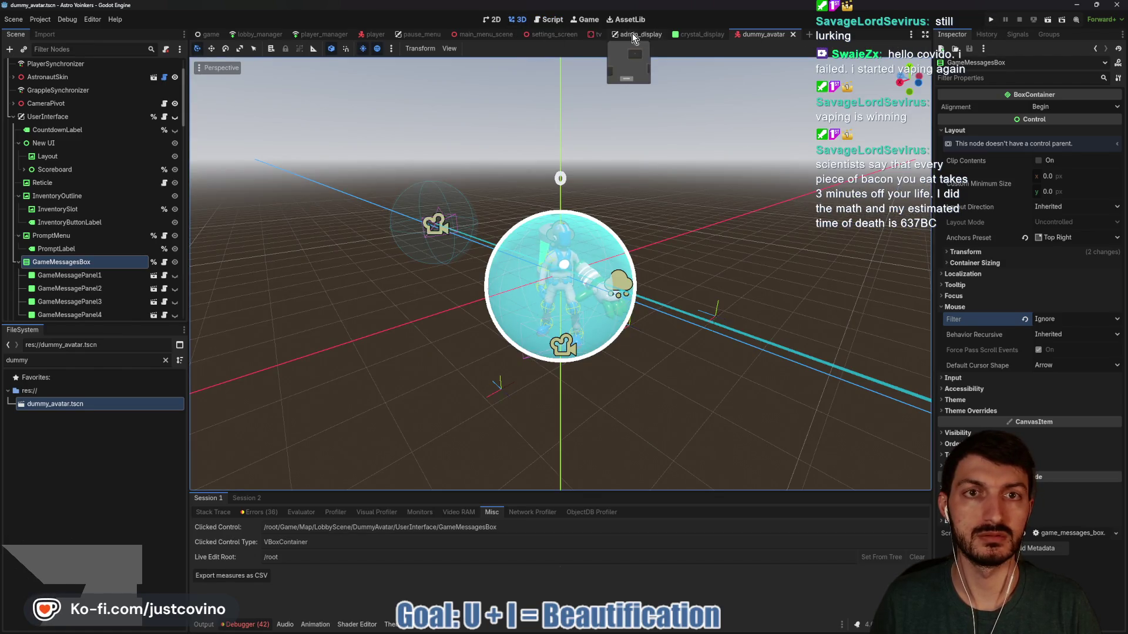
# Switch from the crystal_display tab to the admin_display scene and run the project
pyautogui.click(702, 34)
pyautogui.click(630, 36)
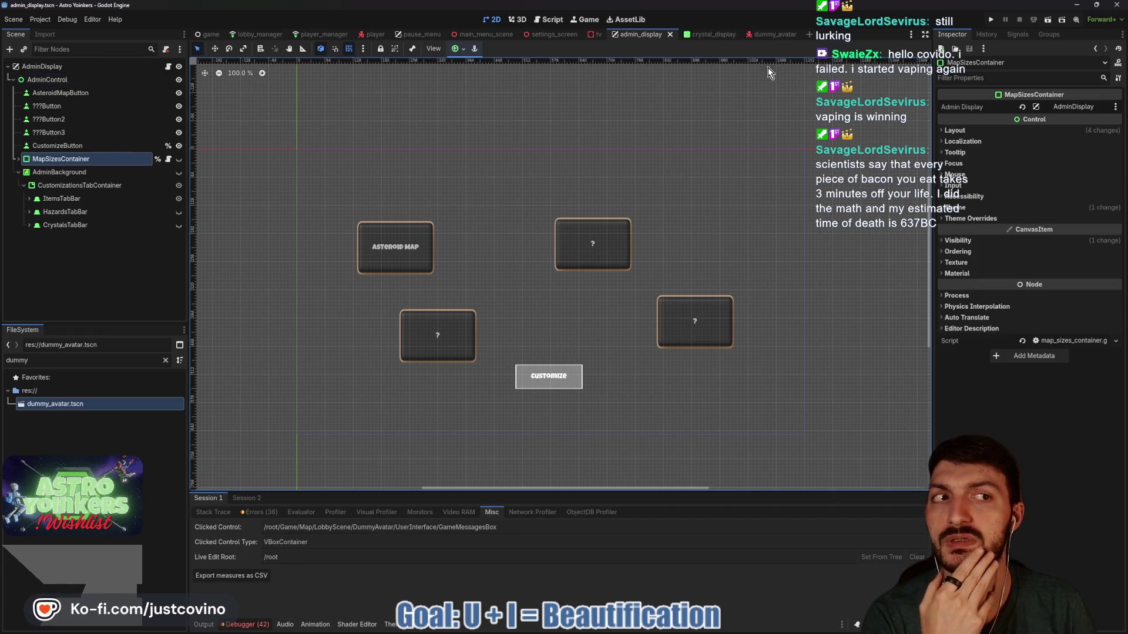
pyautogui.click(987, 21)
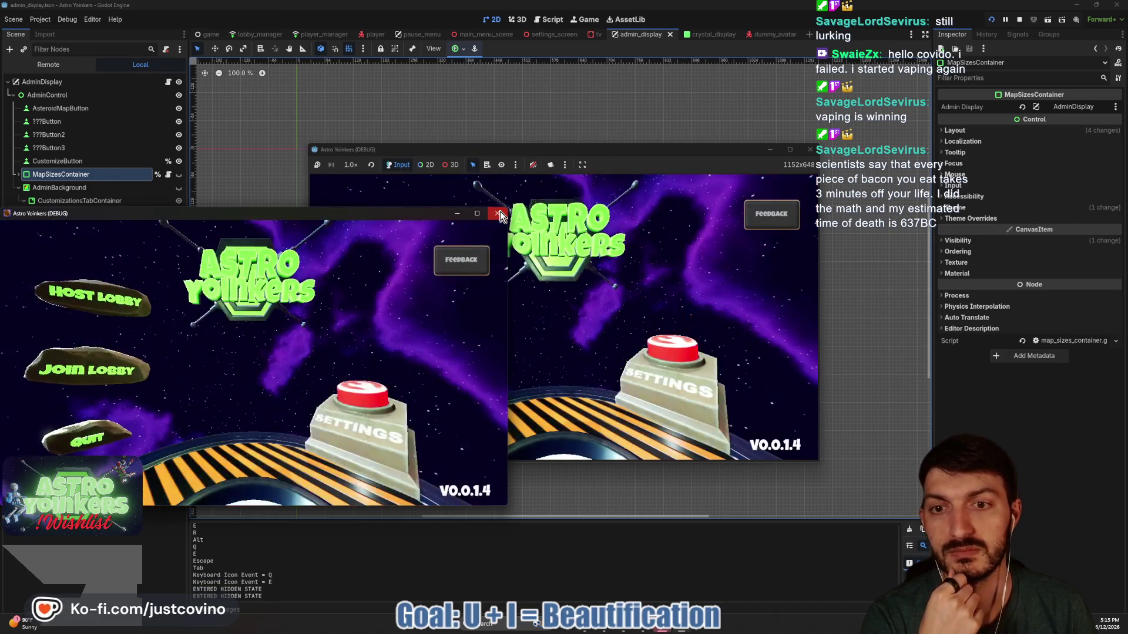
# Close the extra game window, host a lobby, and walk across the floor to the customize station
pyautogui.click(499, 214)
pyautogui.click(418, 267)
pyautogui.click(554, 276)
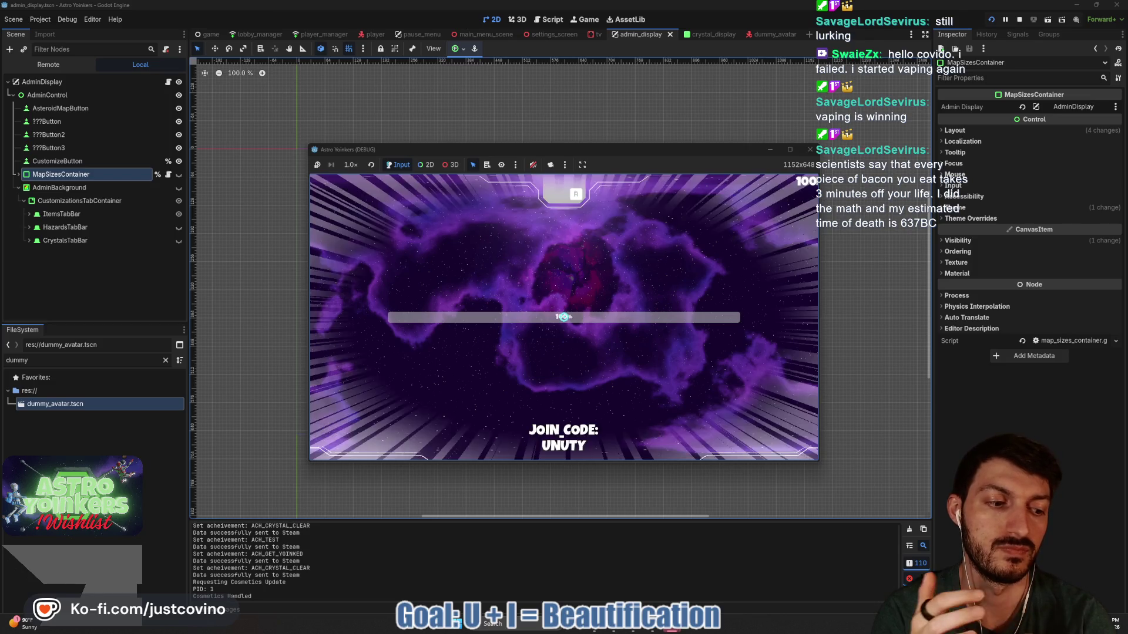
pyautogui.press('w')
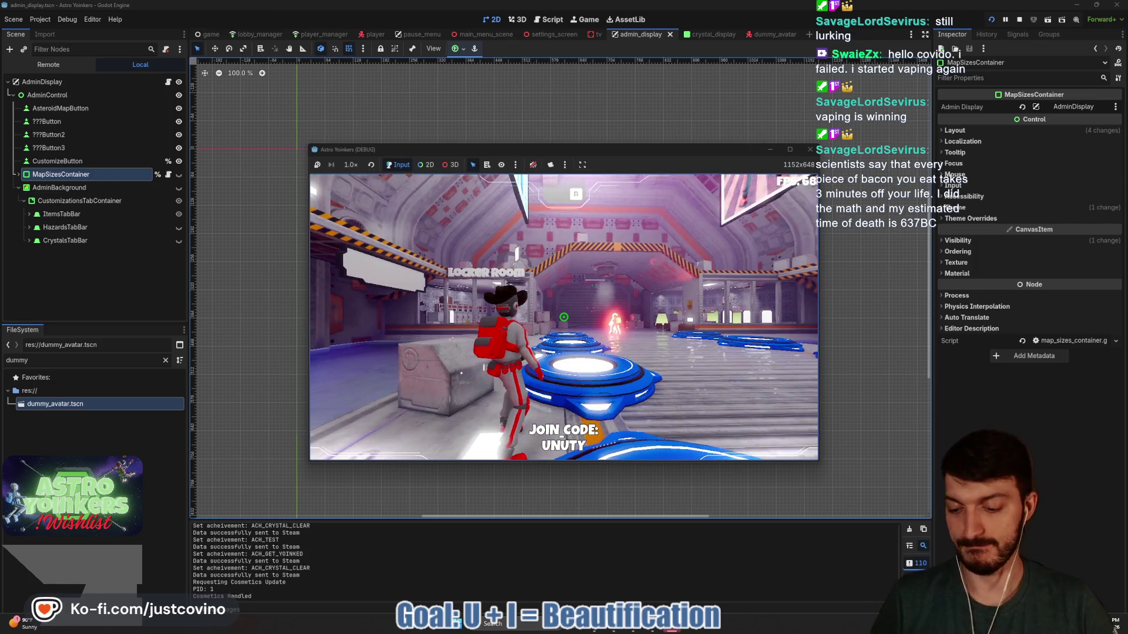
pyautogui.press('w')
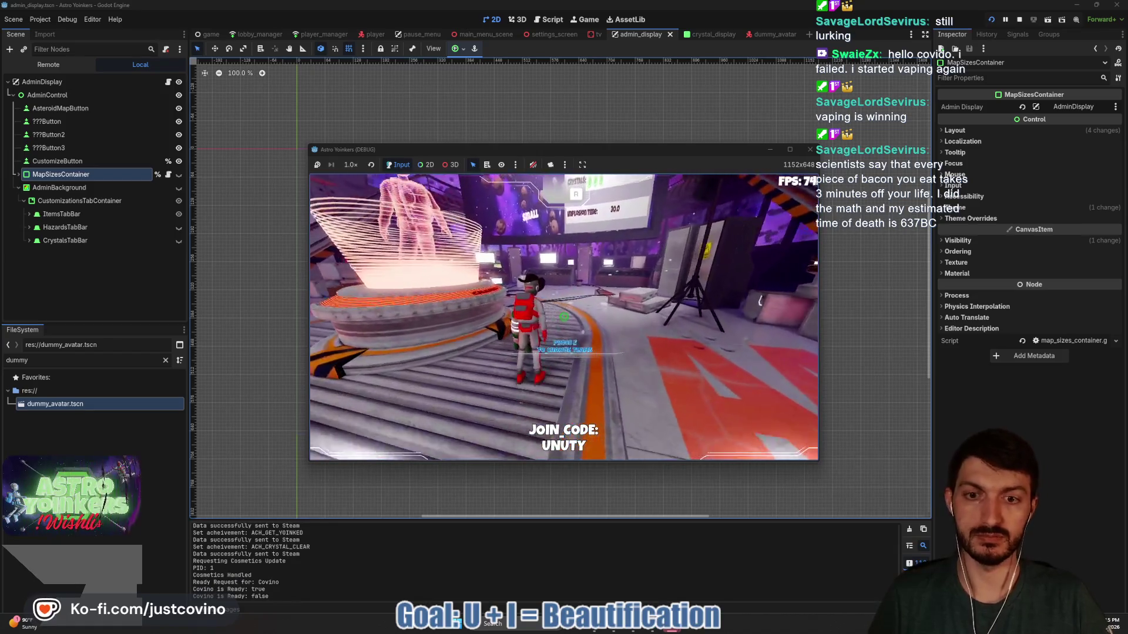
pyautogui.press('w')
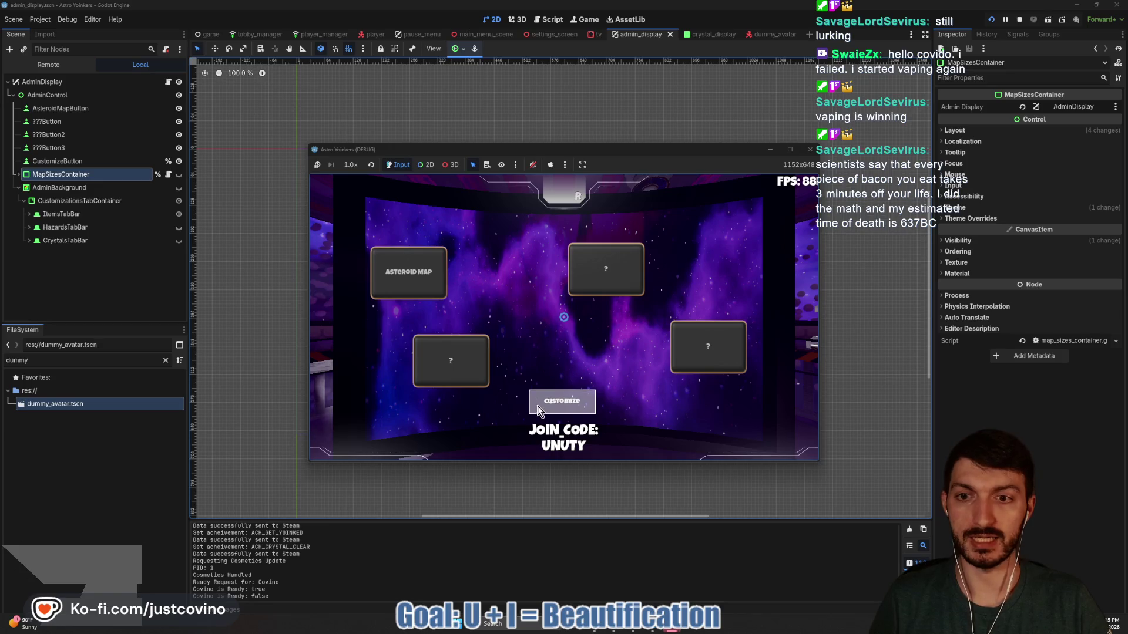
# Open Customize, view Hazards and Crystals, and set crystals required to win to 1
pyautogui.click(552, 401)
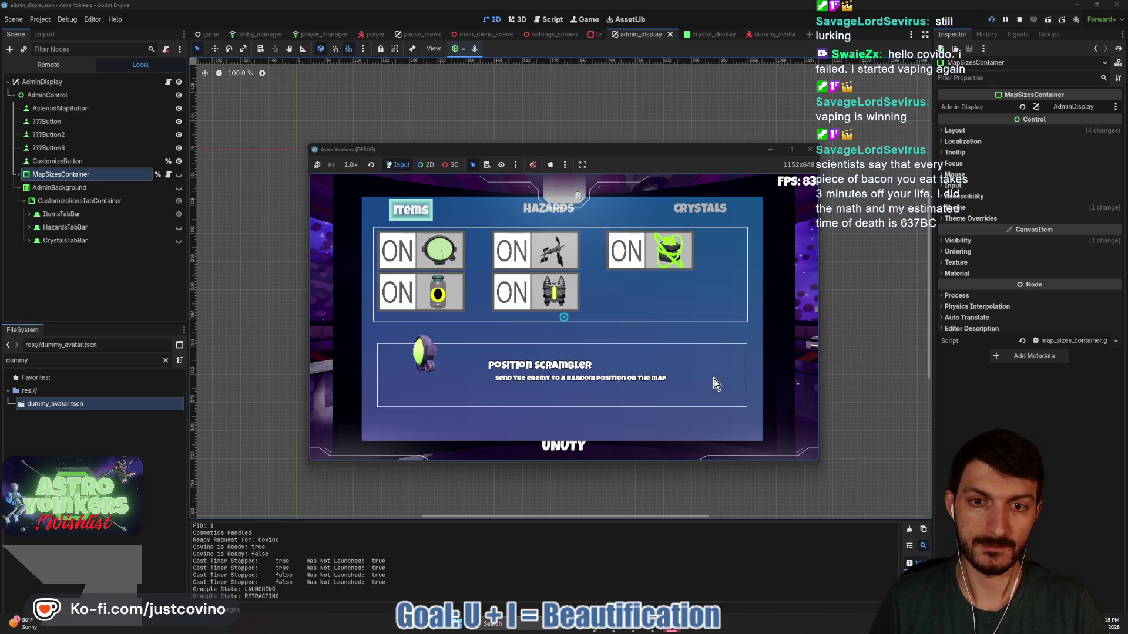
pyautogui.click(544, 205)
pyautogui.click(710, 211)
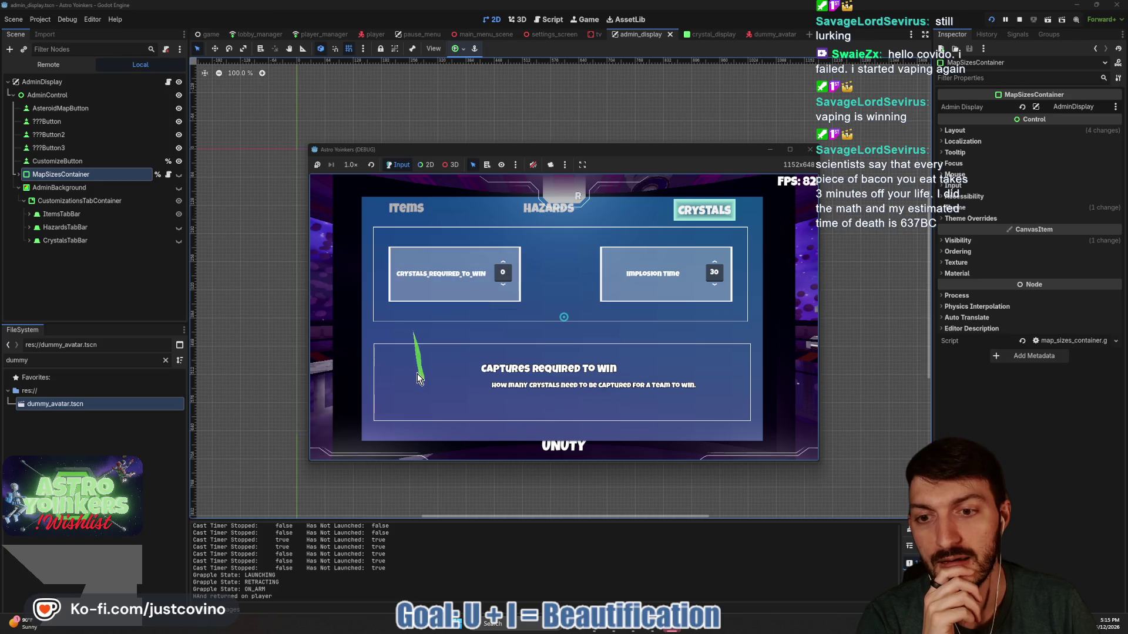
pyautogui.click(502, 262)
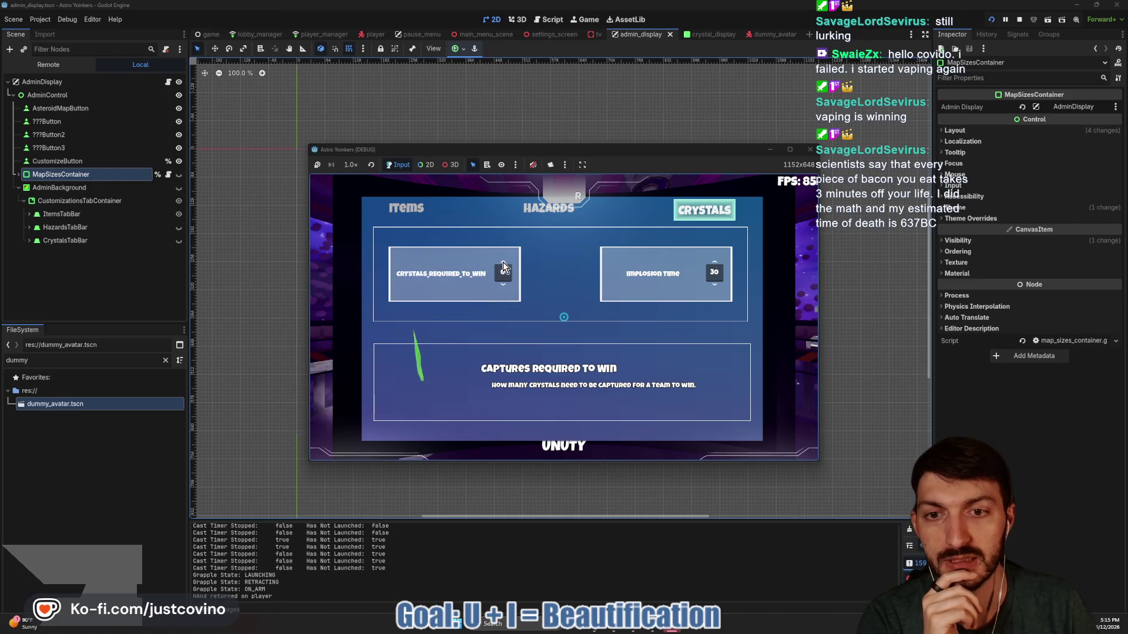
pyautogui.click(503, 262)
pyautogui.click(503, 285)
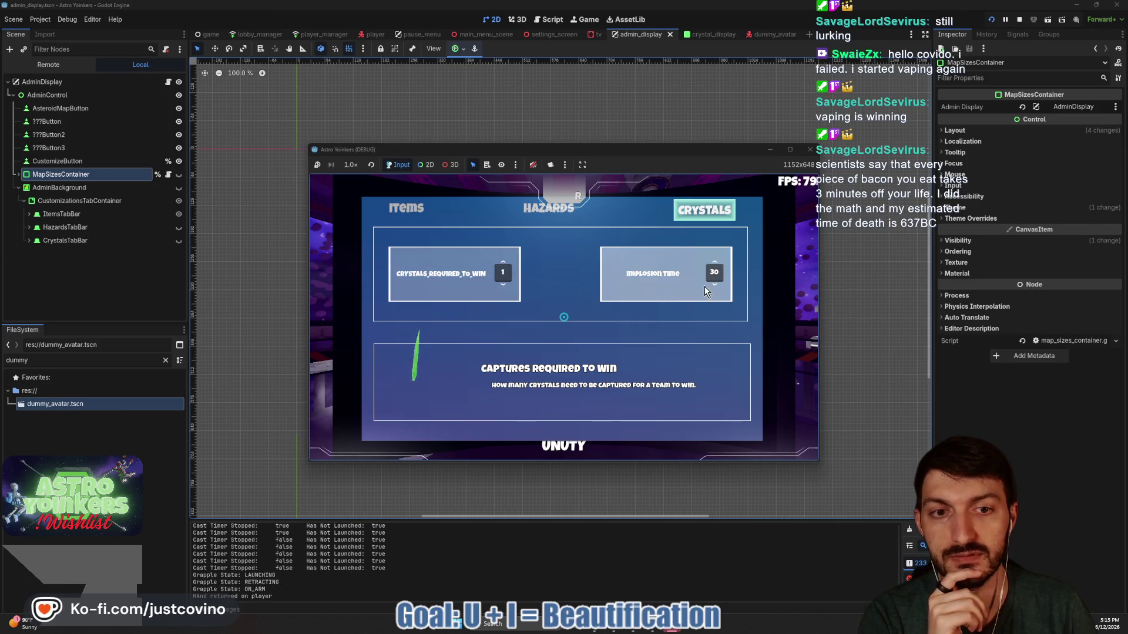
pyautogui.scroll(-8, 717, 283)
pyautogui.scroll(-4, 716, 284)
pyautogui.scroll(-1, 714, 285)
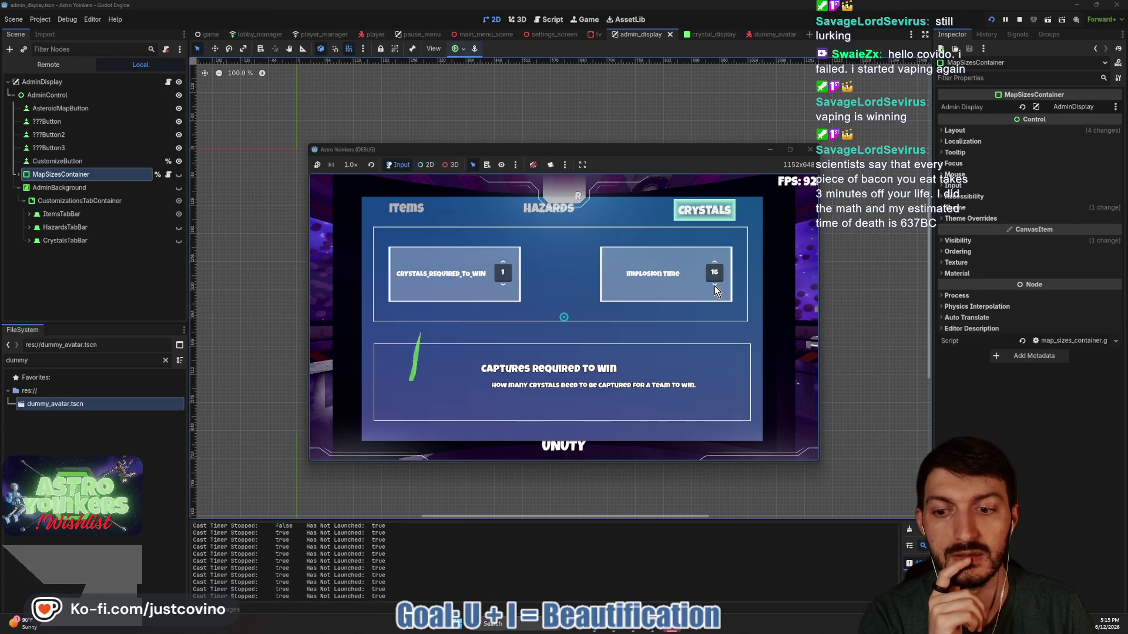
pyautogui.scroll(-1, 714, 285)
pyautogui.scroll(-6, 716, 284)
pyautogui.scroll(-7, 716, 285)
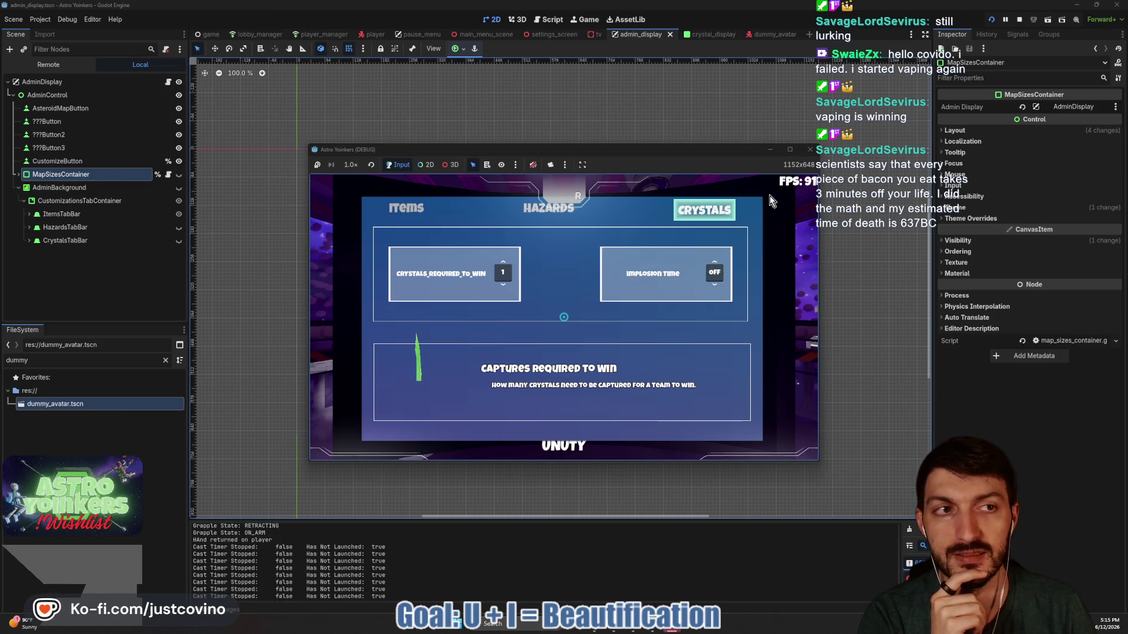
# Turn implosion time back on, toggle the hazards off and on again, view Items, then stop the game
pyautogui.click(716, 265)
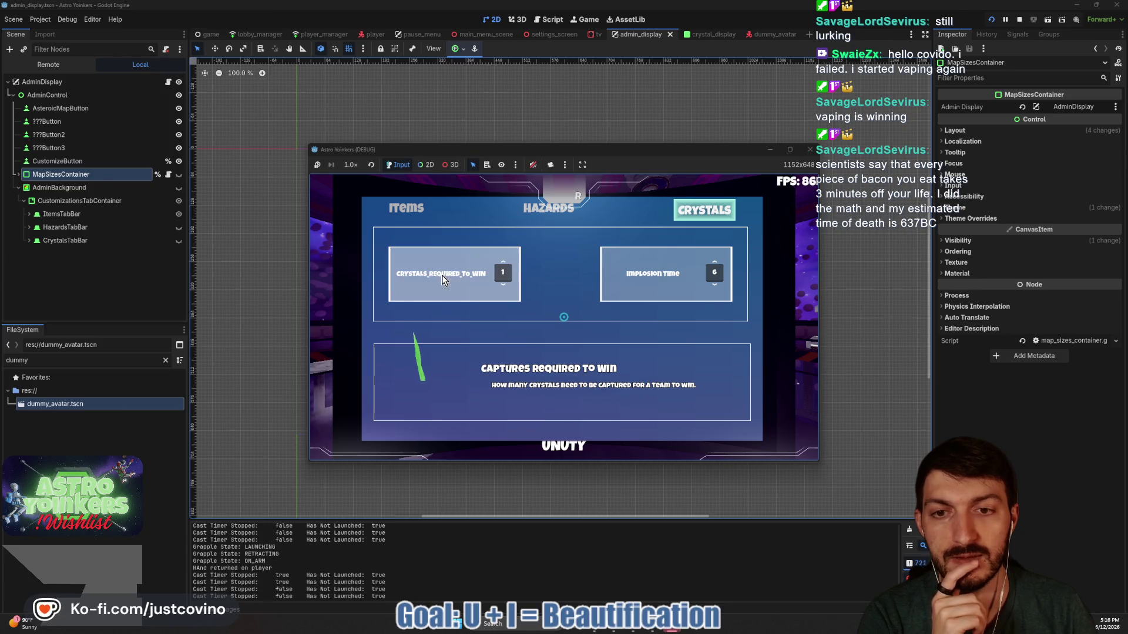
pyautogui.click(553, 210)
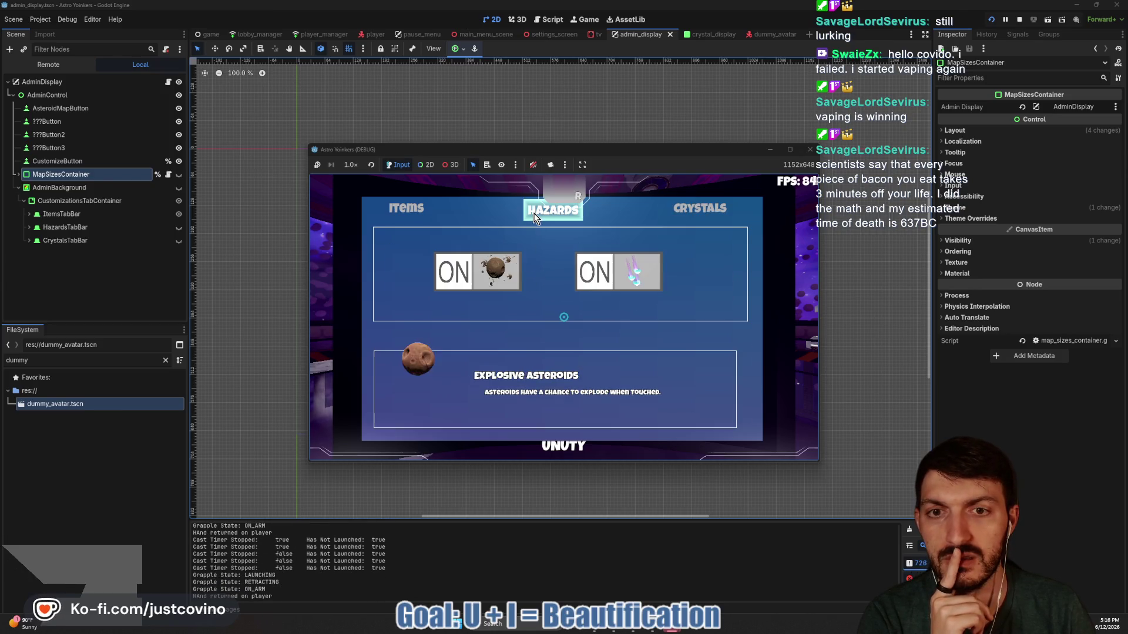
pyautogui.click(589, 279)
pyautogui.click(455, 273)
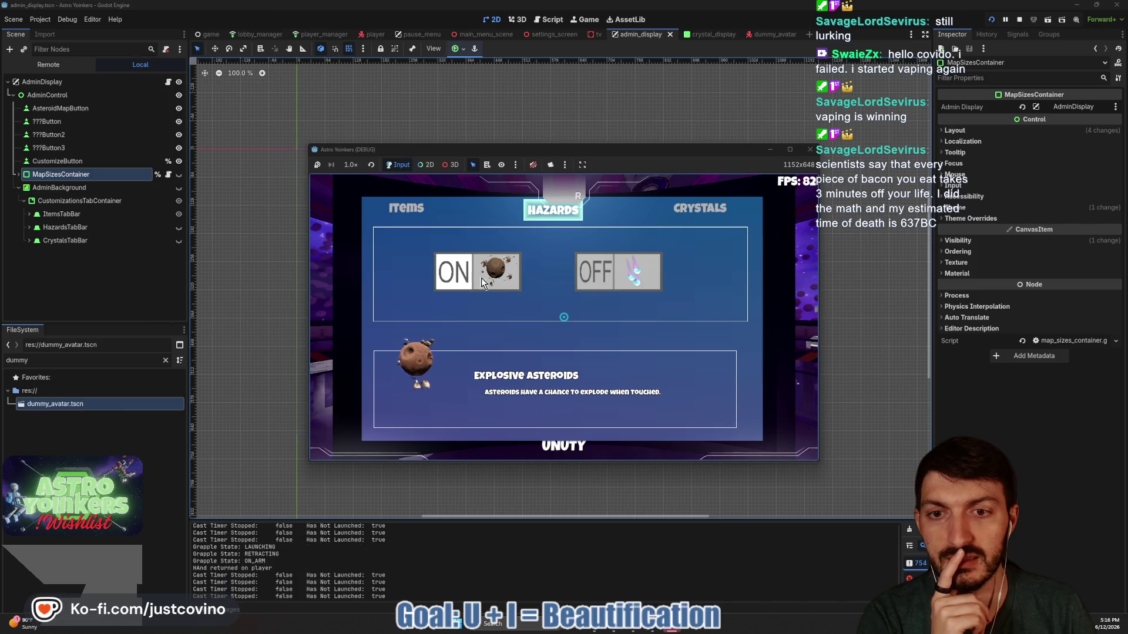
pyautogui.click(607, 270)
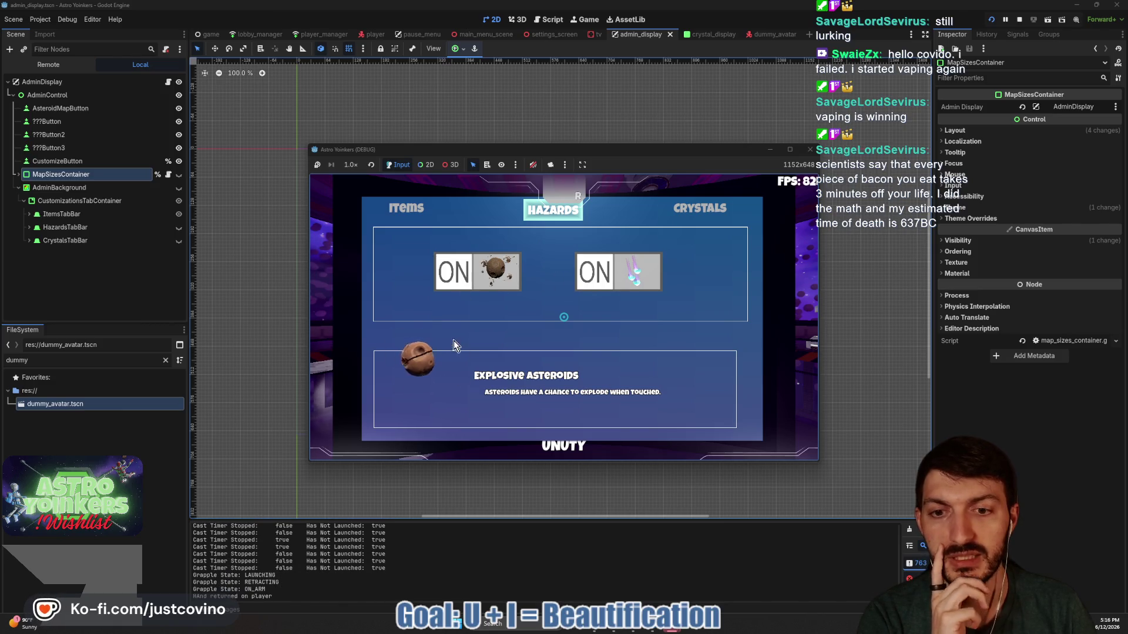
pyautogui.click(407, 208)
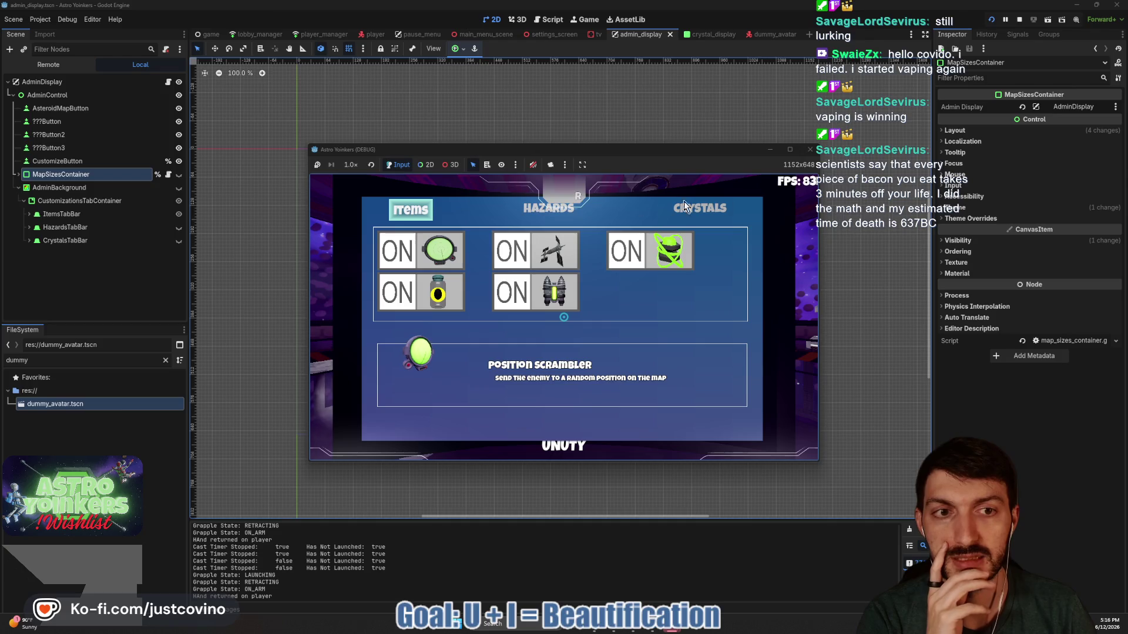
pyautogui.click(1020, 20)
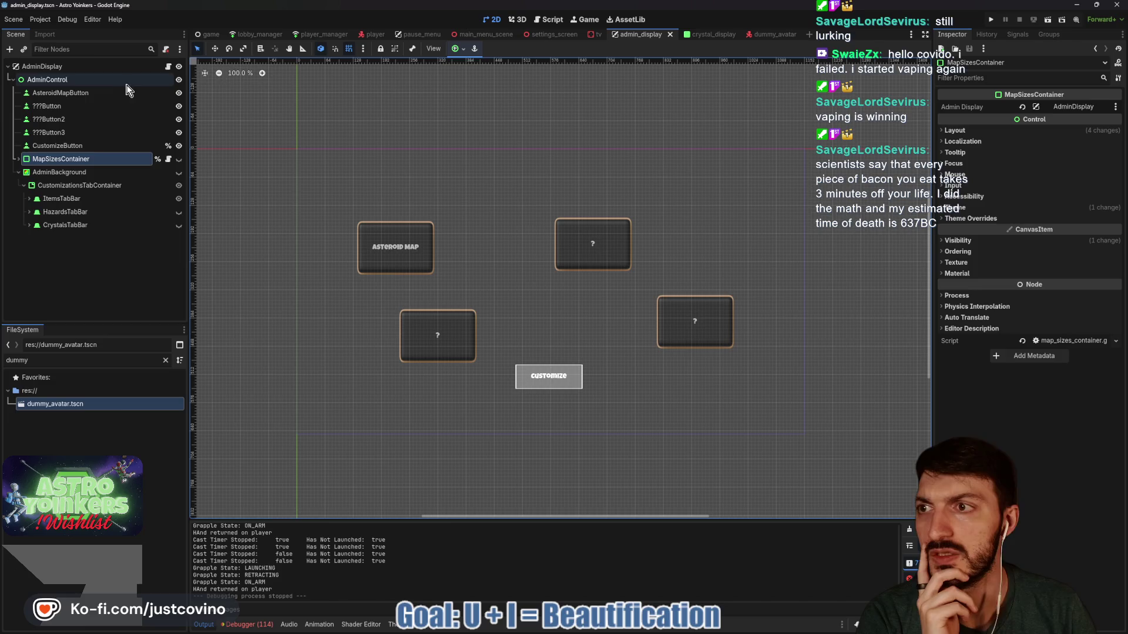
# Open map_customization_tv.gd from the tv scene and expand the MainDisplay and ItemsContainer nodes
pyautogui.click(596, 38)
pyautogui.click(169, 68)
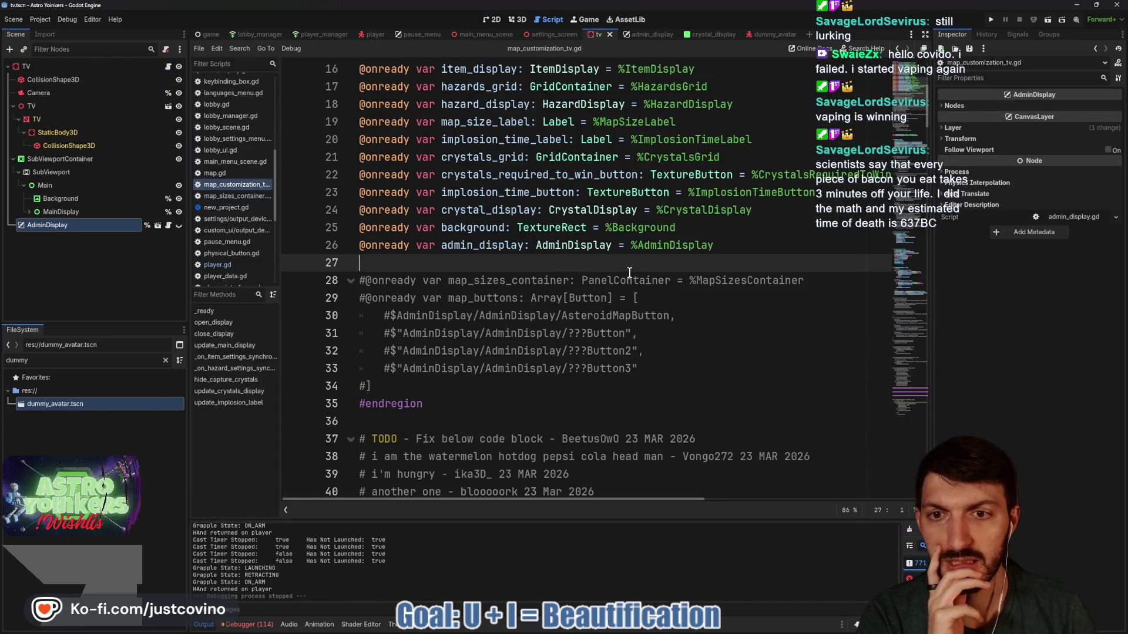
pyautogui.click(27, 212)
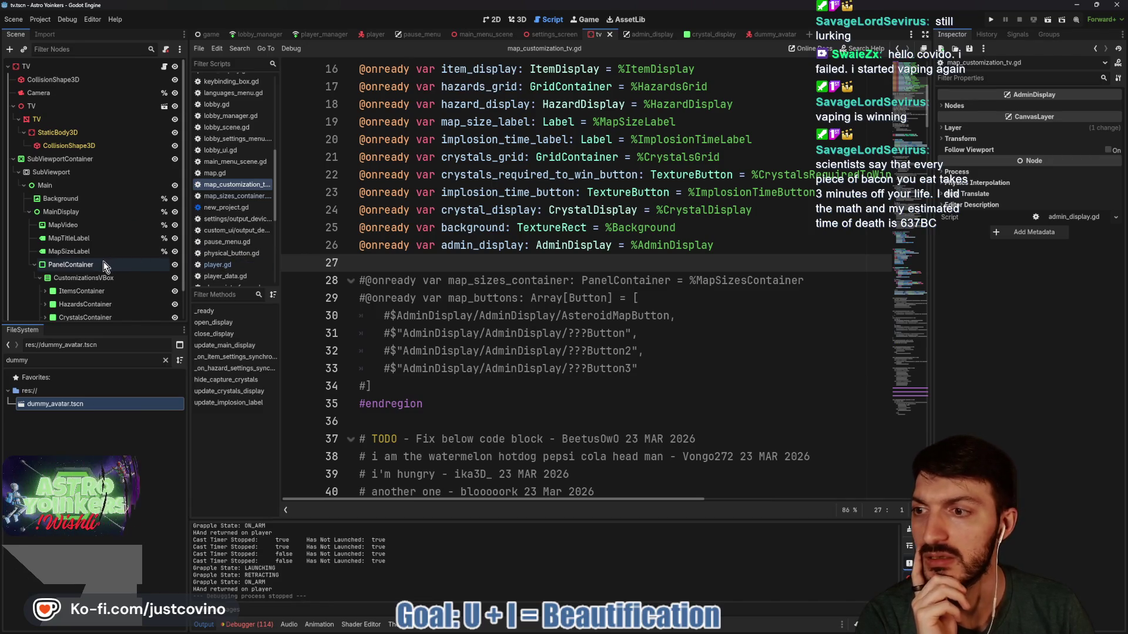
pyautogui.scroll(-2, 103, 252)
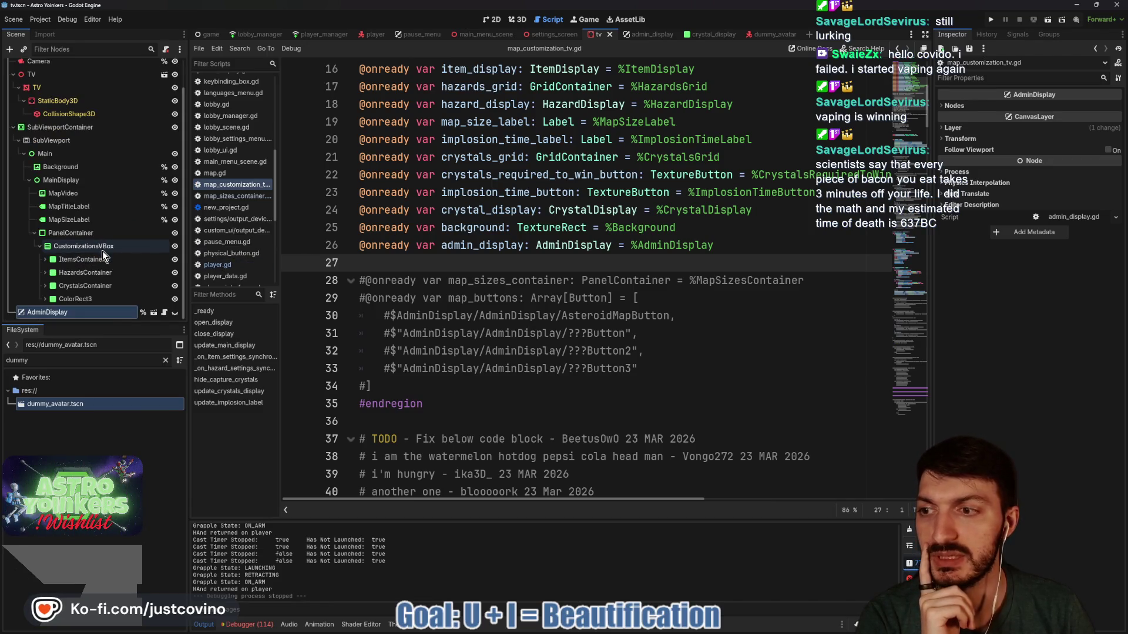
pyautogui.click(44, 259)
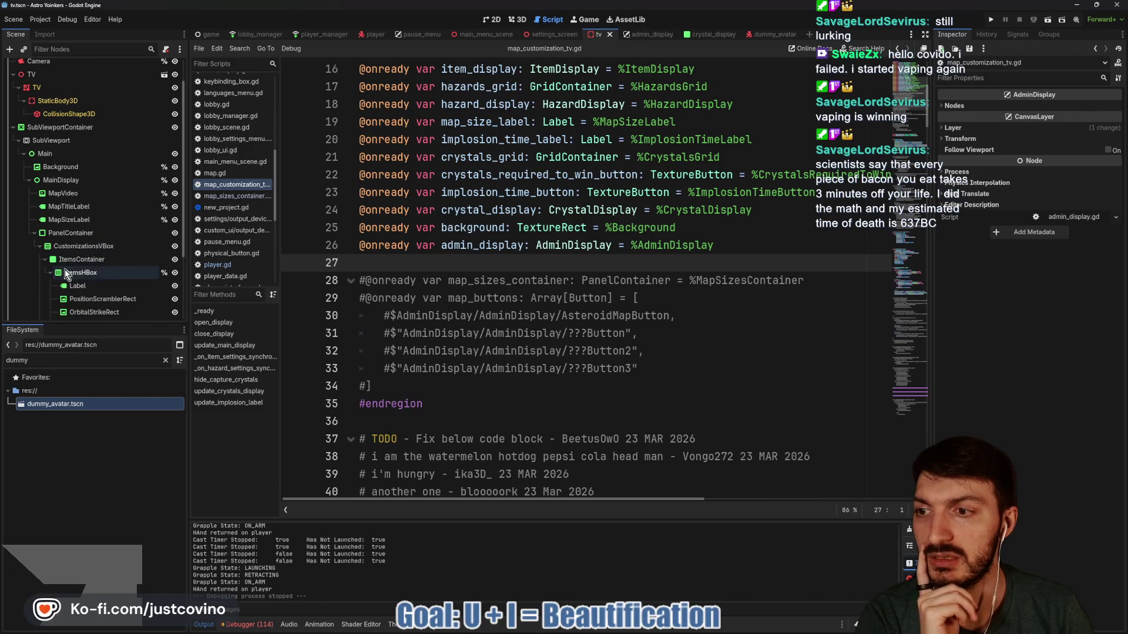
pyautogui.scroll(-3, 88, 276)
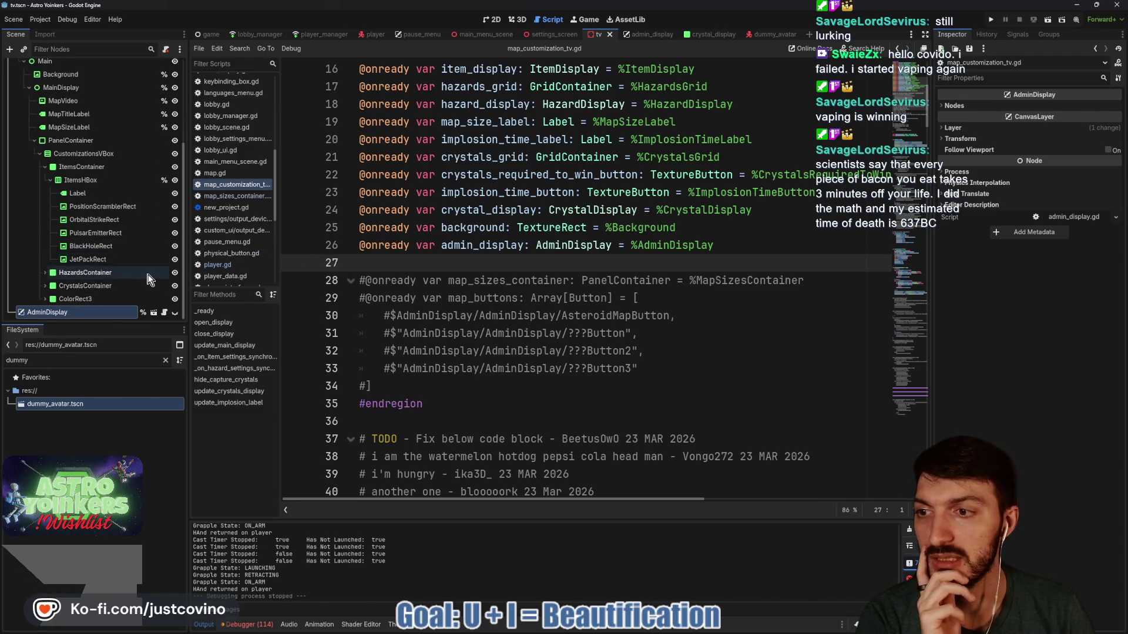
pyautogui.scroll(5, 468, 140)
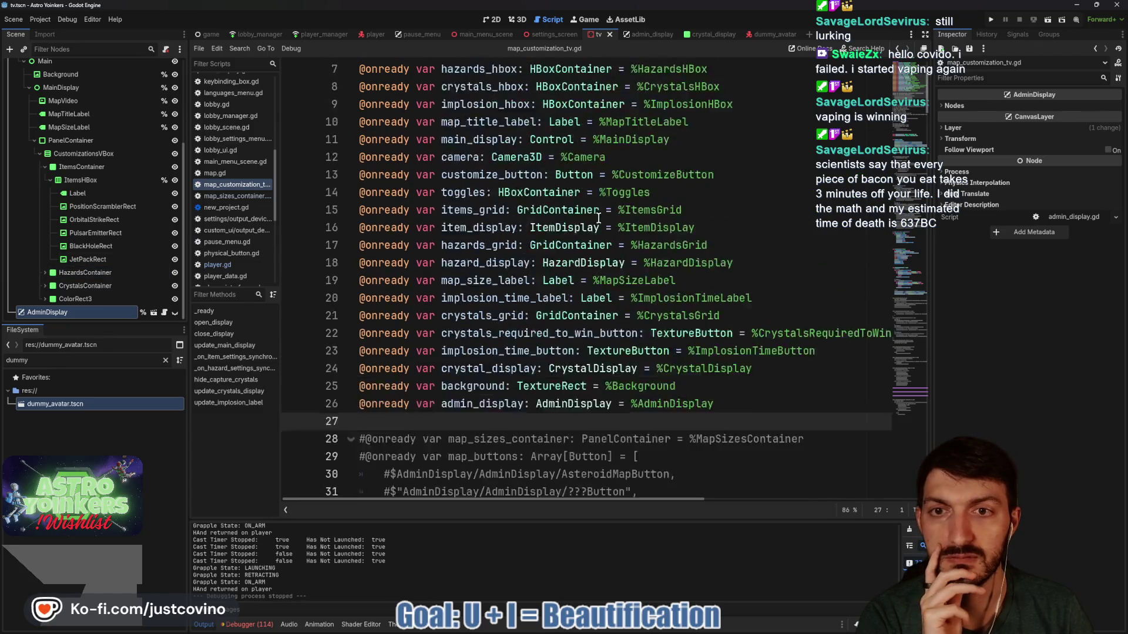
# Review the map_video, items_hbox, main_display and camera variables, then comment out customize_button on line 13
pyautogui.doubleClick(468, 140)
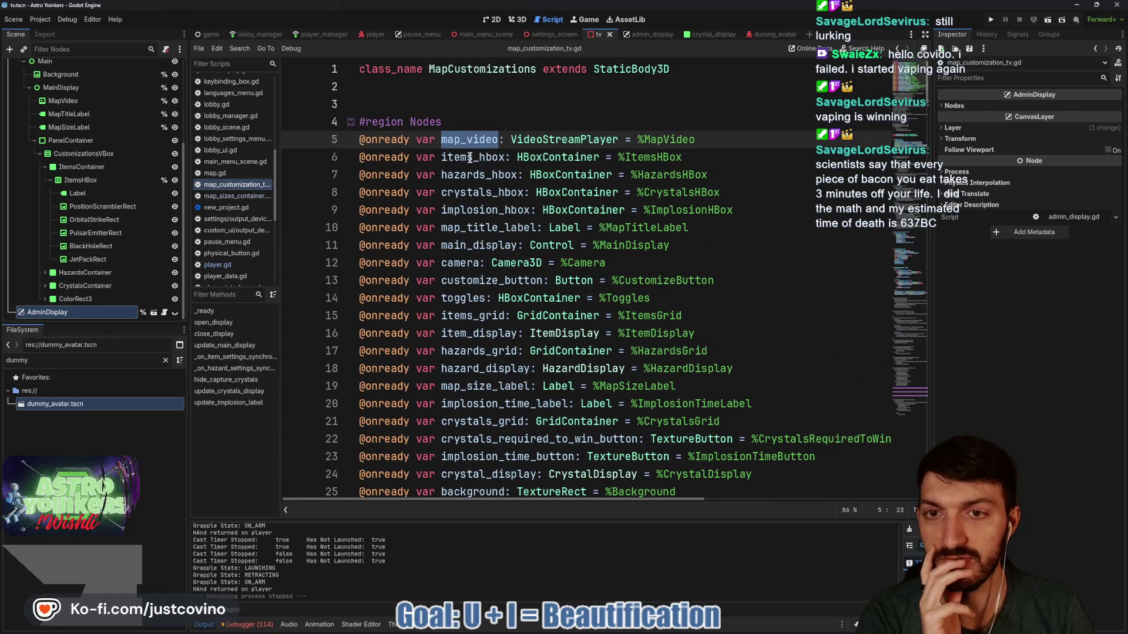
pyautogui.doubleClick(469, 157)
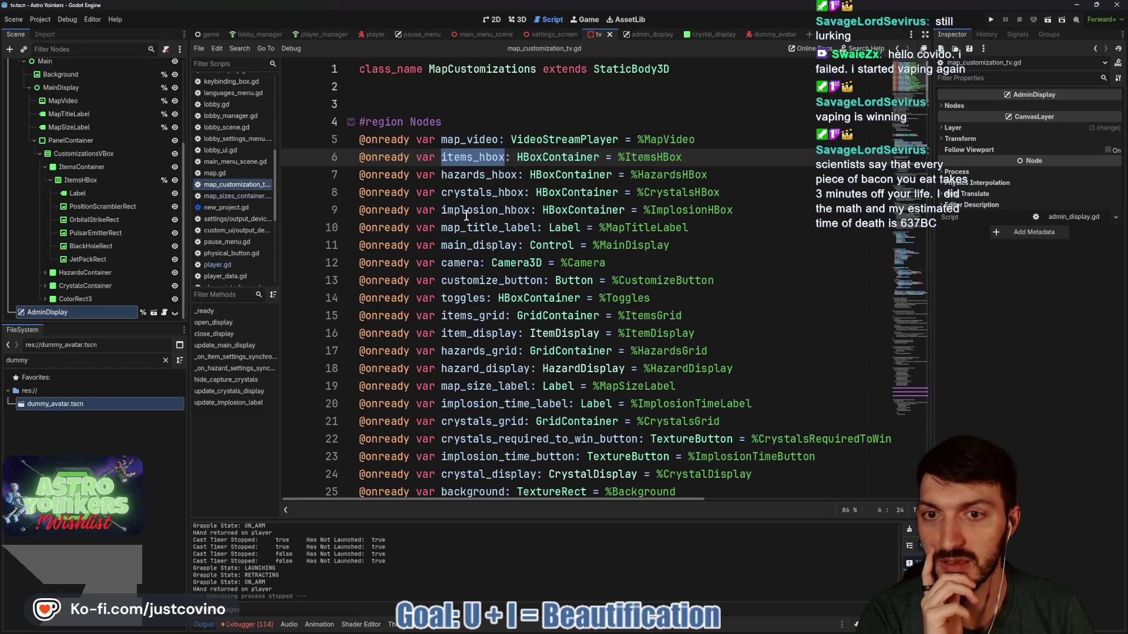
pyautogui.doubleClick(468, 245)
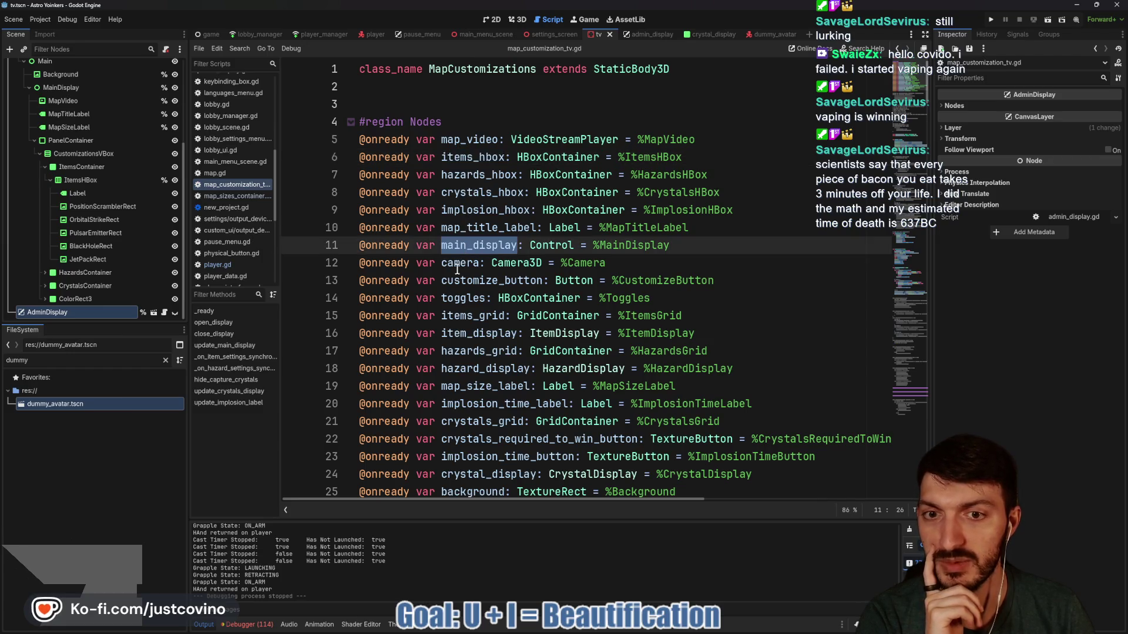
pyautogui.doubleClick(460, 265)
pyautogui.doubleClick(463, 281)
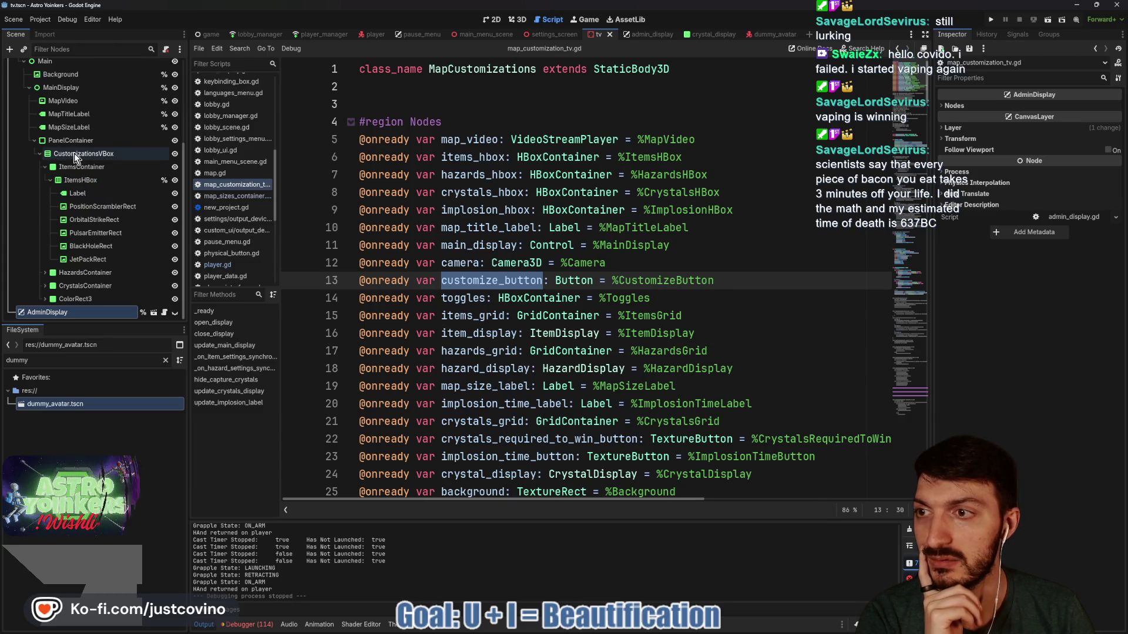
pyautogui.click(734, 280)
pyautogui.moveTo(734, 281); pyautogui.dragTo(288, 281)
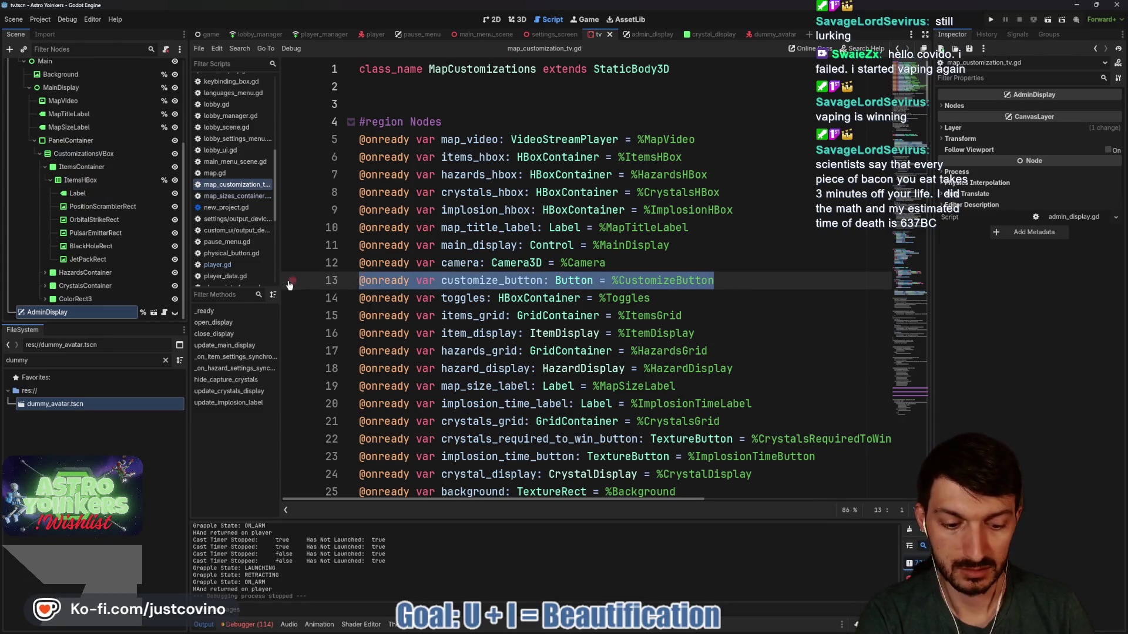
pyautogui.hotkey('ctrl', 'k')
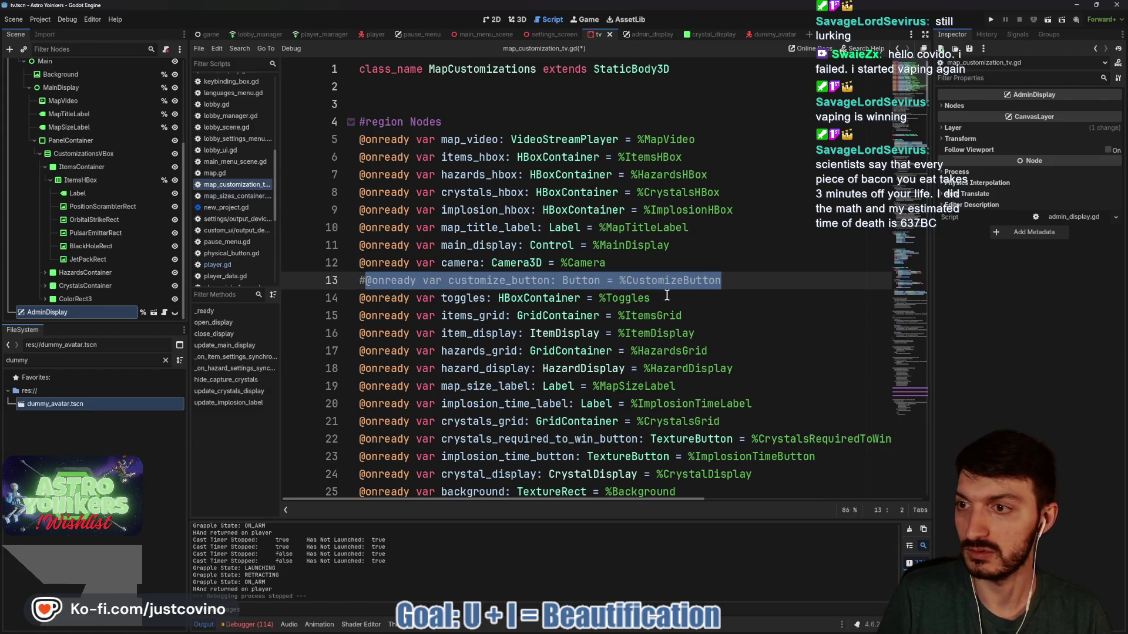
# Check HazardsContainer, CrystalsContainer and ColorRect3, then comment out toggles, items_grid and item_display (lines 14–16)
pyautogui.click(45, 273)
pyautogui.scroll(-2, 94, 267)
pyautogui.click(46, 286)
pyautogui.scroll(-5, 44, 294)
pyautogui.click(45, 299)
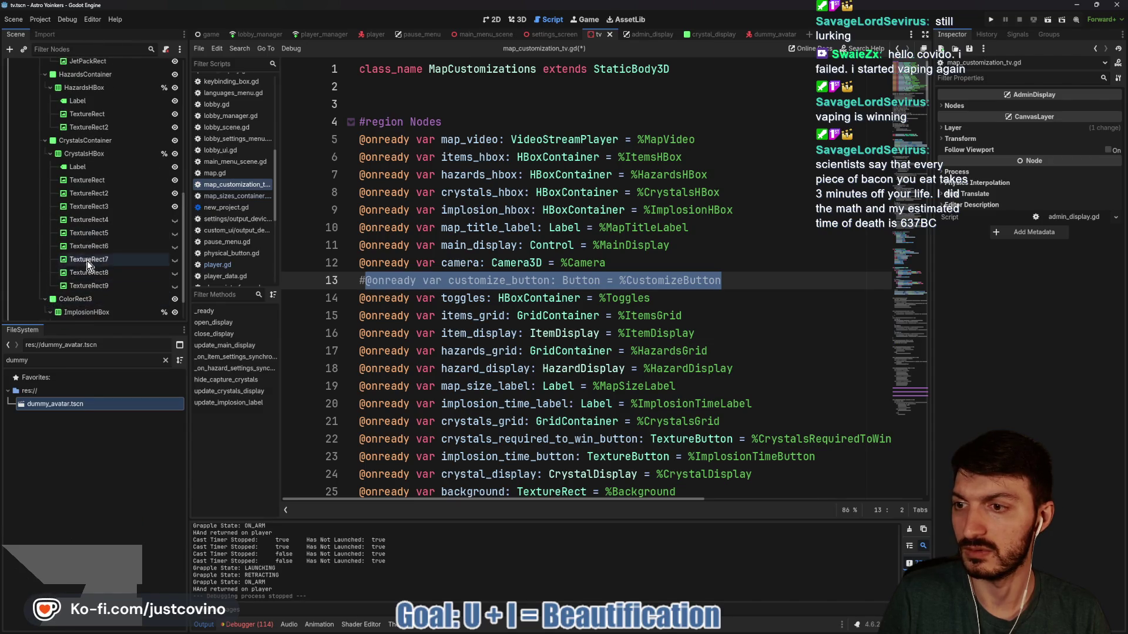
pyautogui.scroll(-2, 88, 270)
pyautogui.click(677, 298)
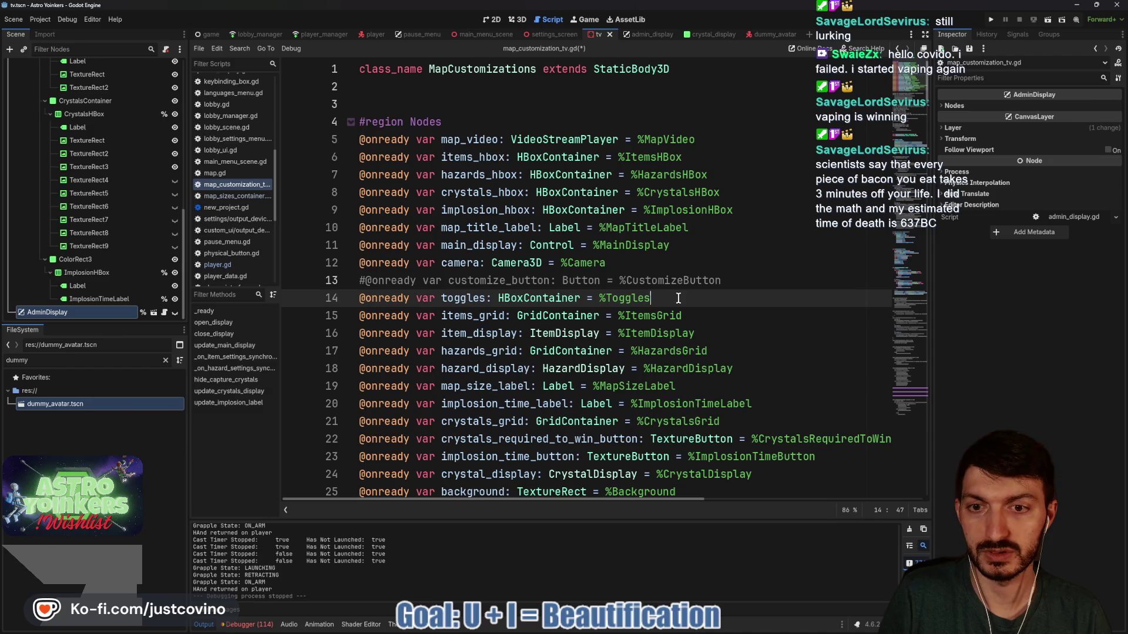
pyautogui.moveTo(719, 333); pyautogui.dragTo(387, 304)
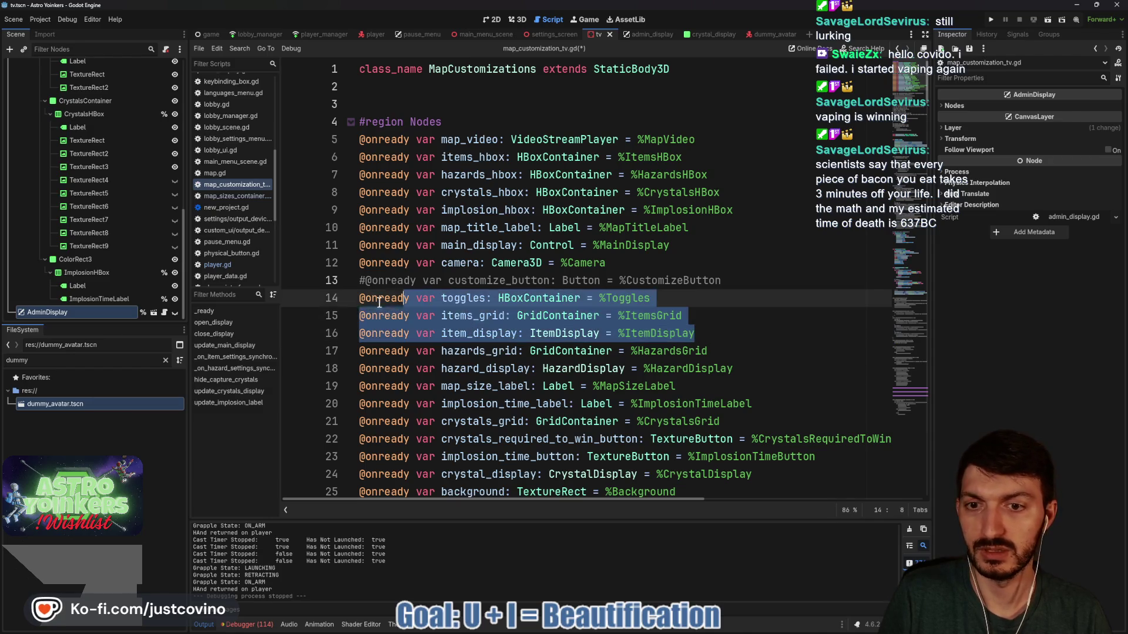
pyautogui.hotkey('ctrl', 'k')
# Comment out the hazards_grid, hazard_display and crystals_grid declarations
pyautogui.scroll(5, 107, 235)
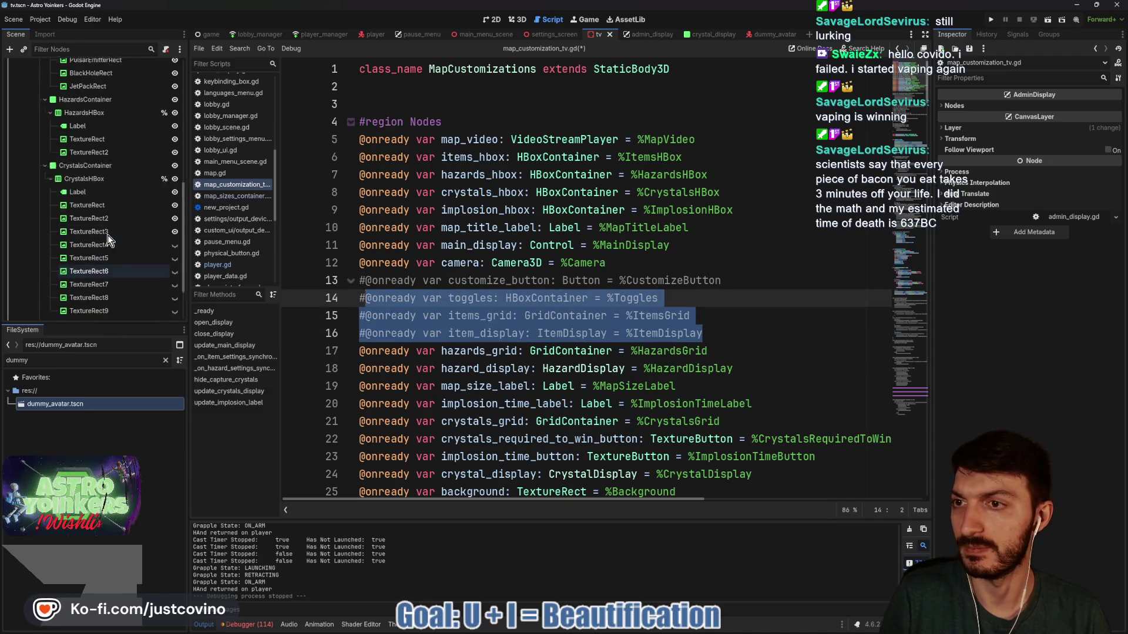
pyautogui.scroll(-3, 107, 235)
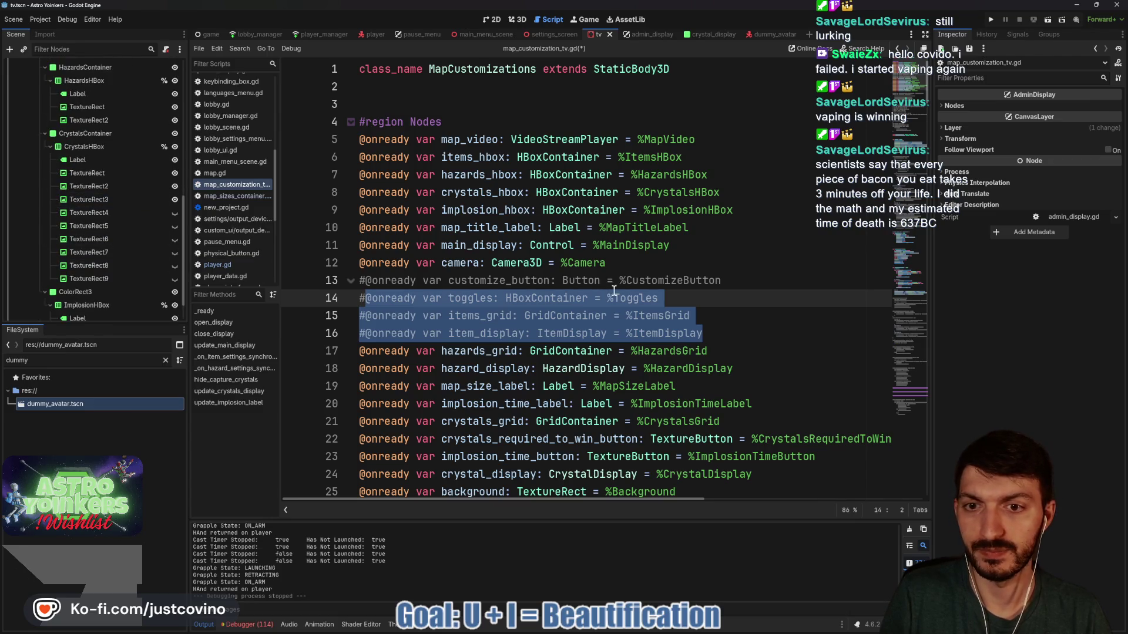
pyautogui.scroll(-2, 614, 290)
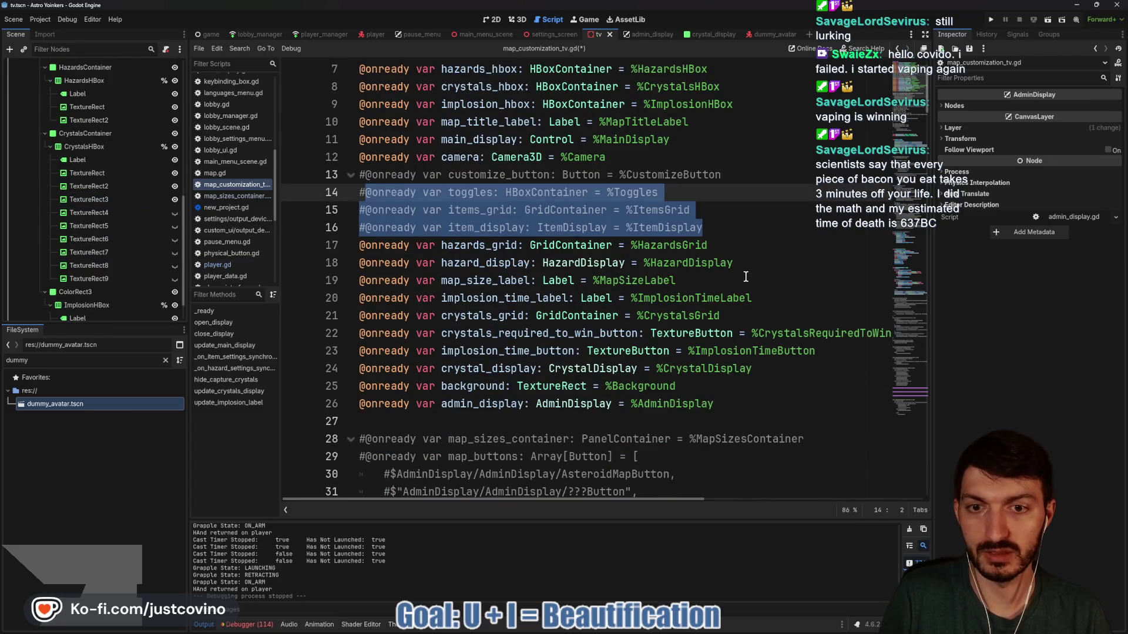
pyautogui.moveTo(767, 264); pyautogui.dragTo(339, 247)
pyautogui.hotkey('ctrl', 'k')
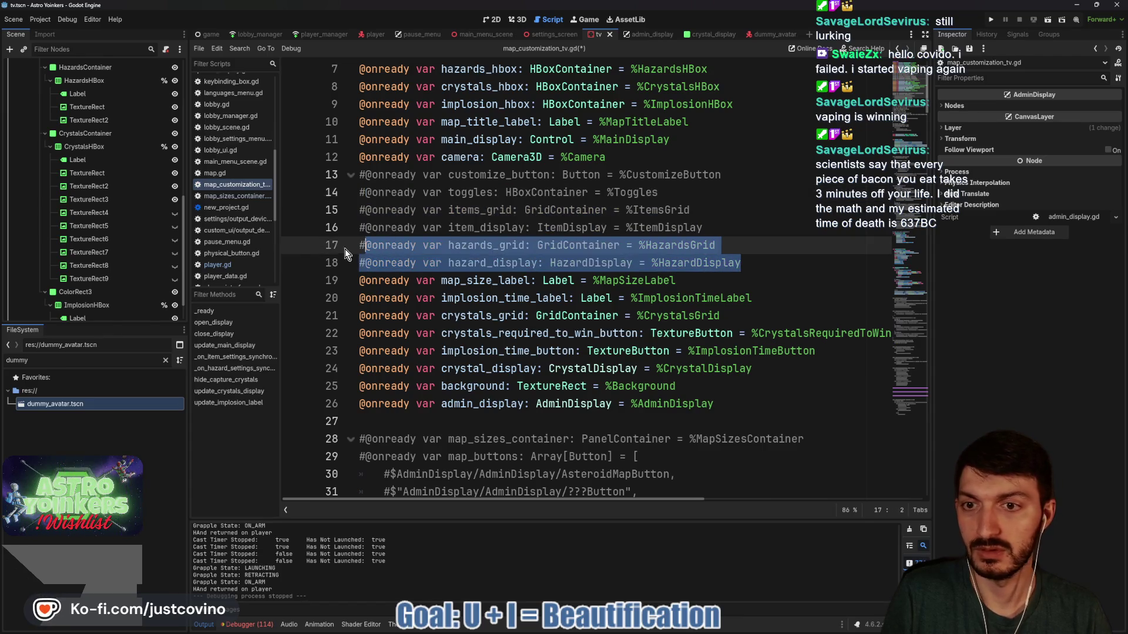
pyautogui.scroll(5, 88, 212)
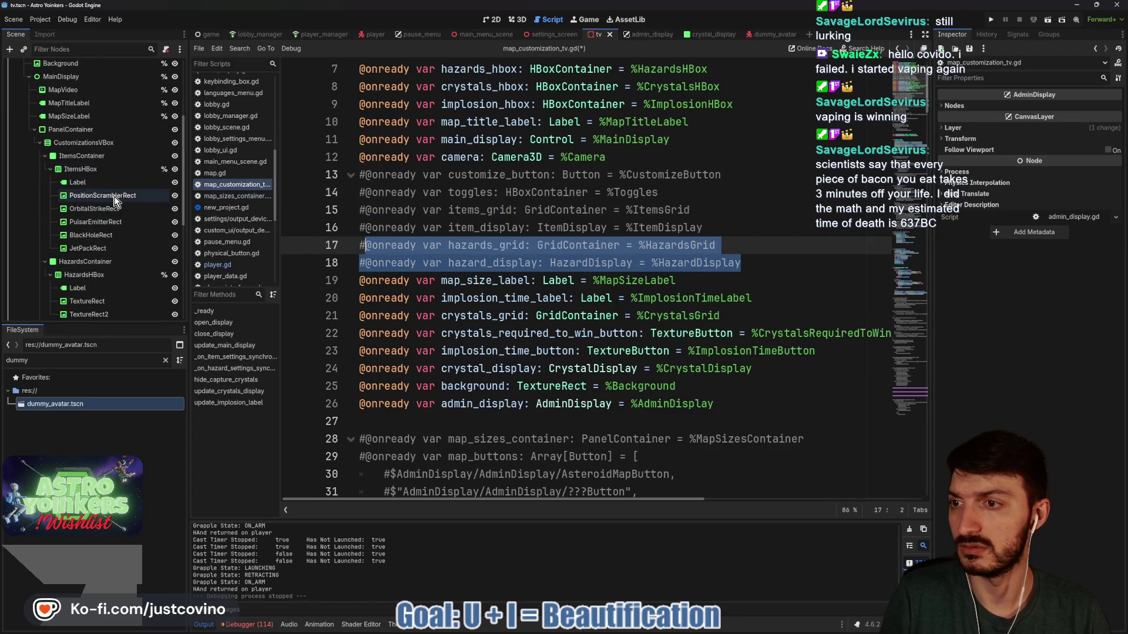
pyautogui.scroll(5, 114, 195)
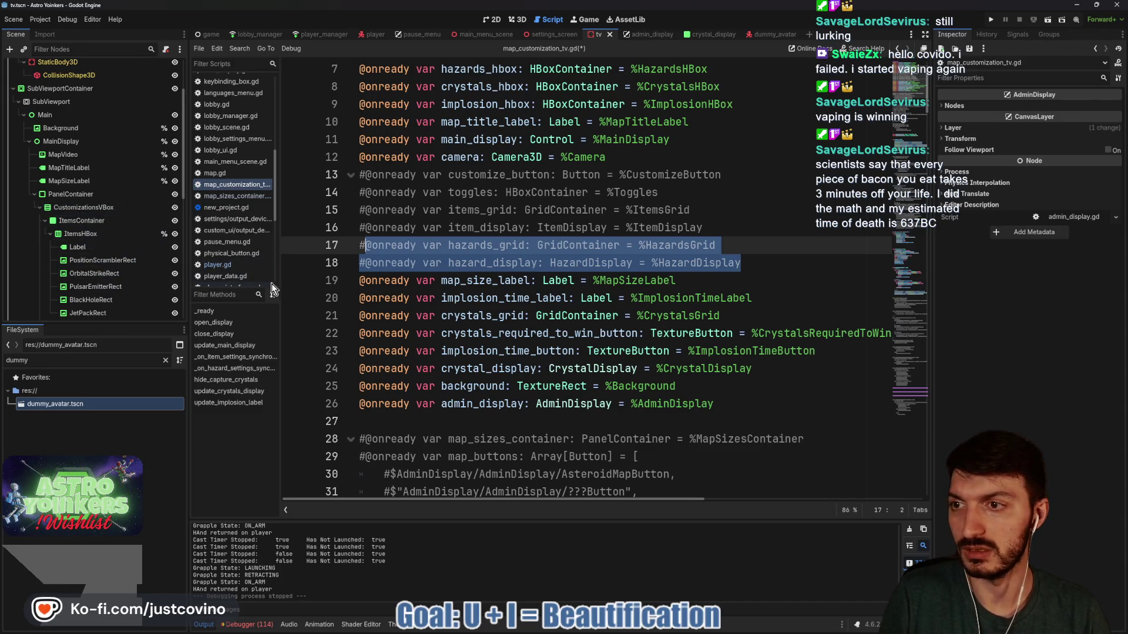
pyautogui.scroll(-2, 126, 261)
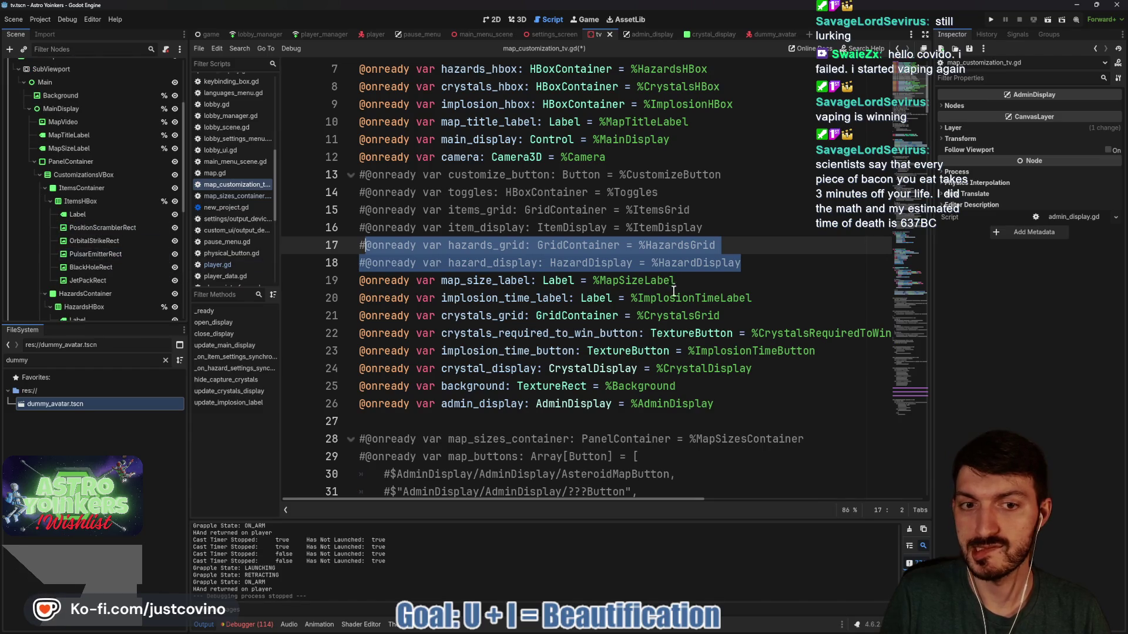
pyautogui.tripleClick(381, 317)
pyautogui.hotkey('ctrl', 'k')
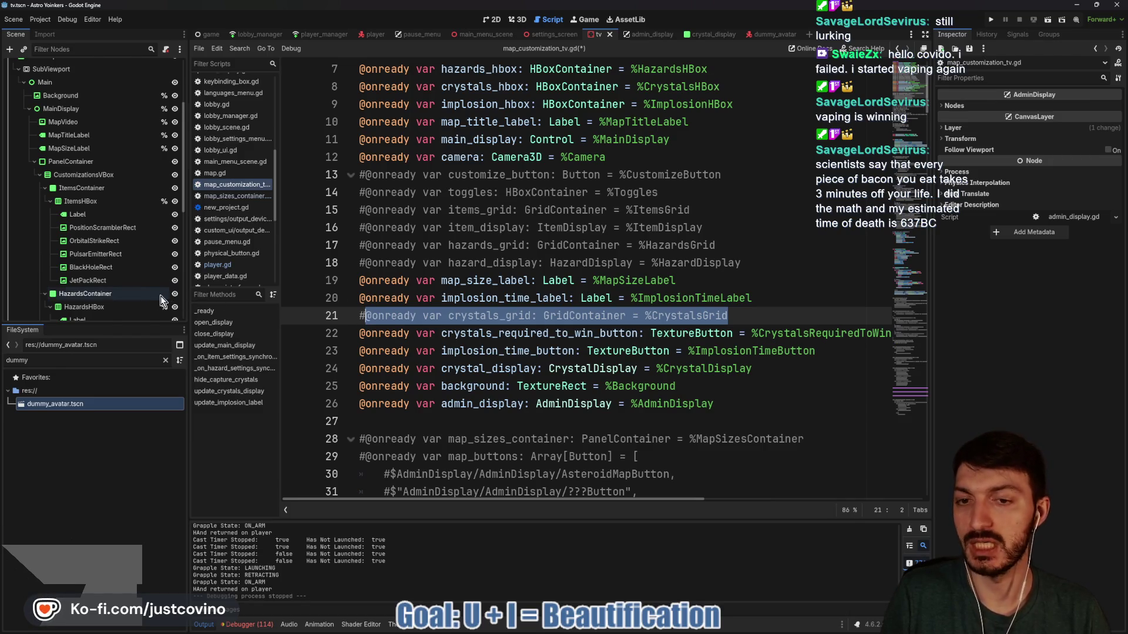
# Comment out crystals_required_to_win_button, implosion_time_button and crystal_display
pyautogui.scroll(-2, 587, 276)
pyautogui.hscroll(3, 783, 258)
pyautogui.moveTo(819, 228)
pyautogui.mouseDown()
pyautogui.moveTo(305, 227)
pyautogui.moveTo(297, 211)
pyautogui.moveTo(297, 225)
pyautogui.mouseUp()
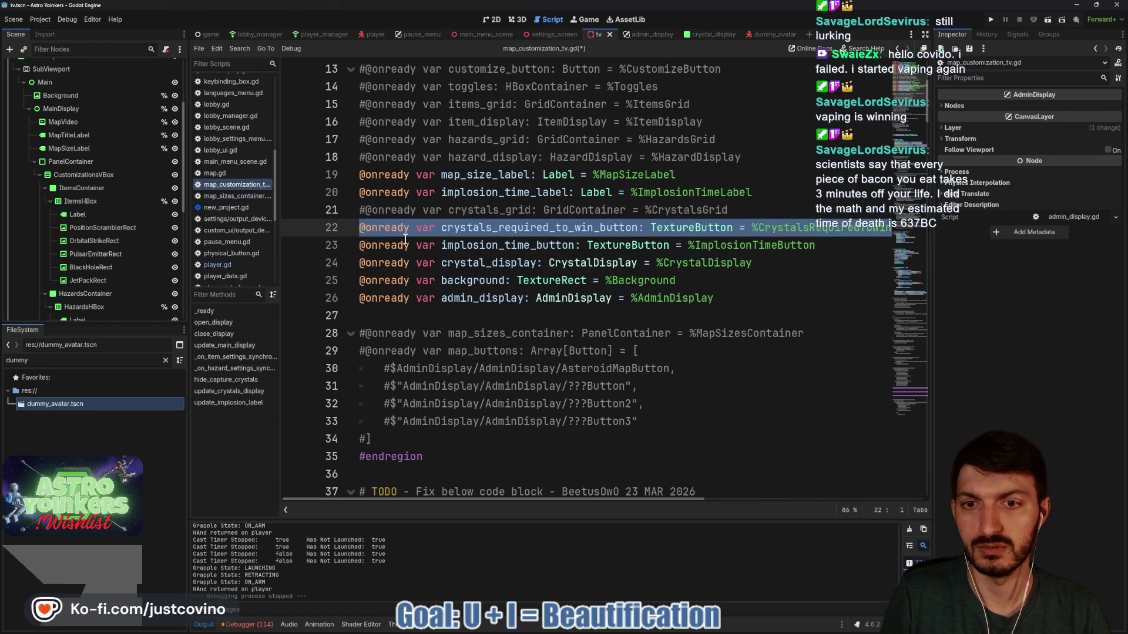
pyautogui.keyDown('shift'); pyautogui.click(822, 253); pyautogui.keyUp('shift')
pyautogui.hotkey('ctrl', 'k')
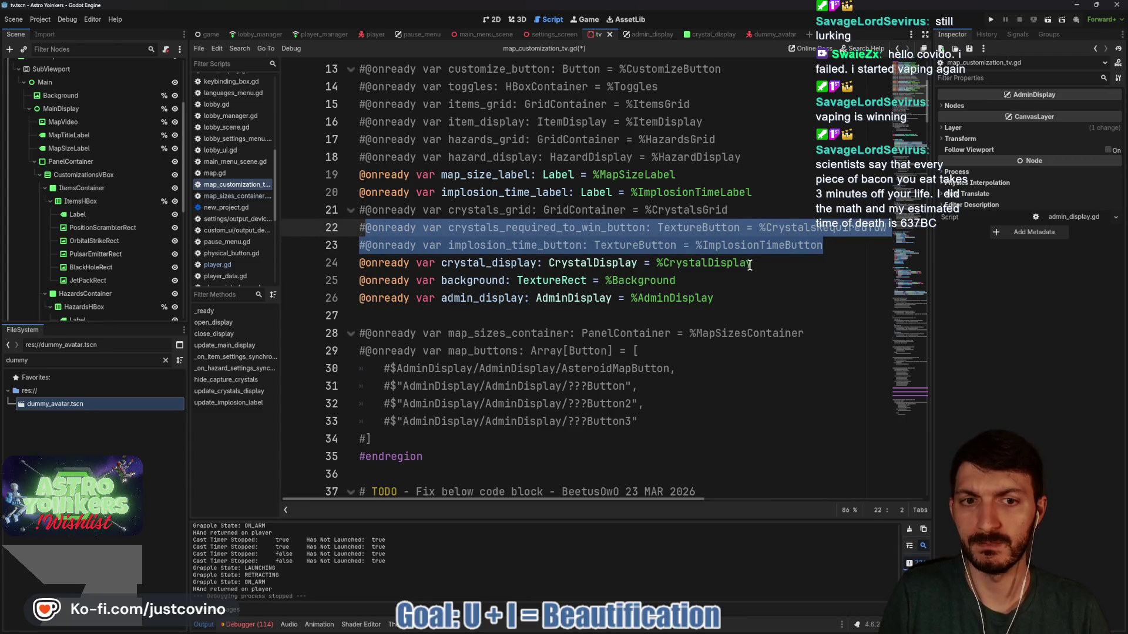
pyautogui.scroll(-5, 103, 256)
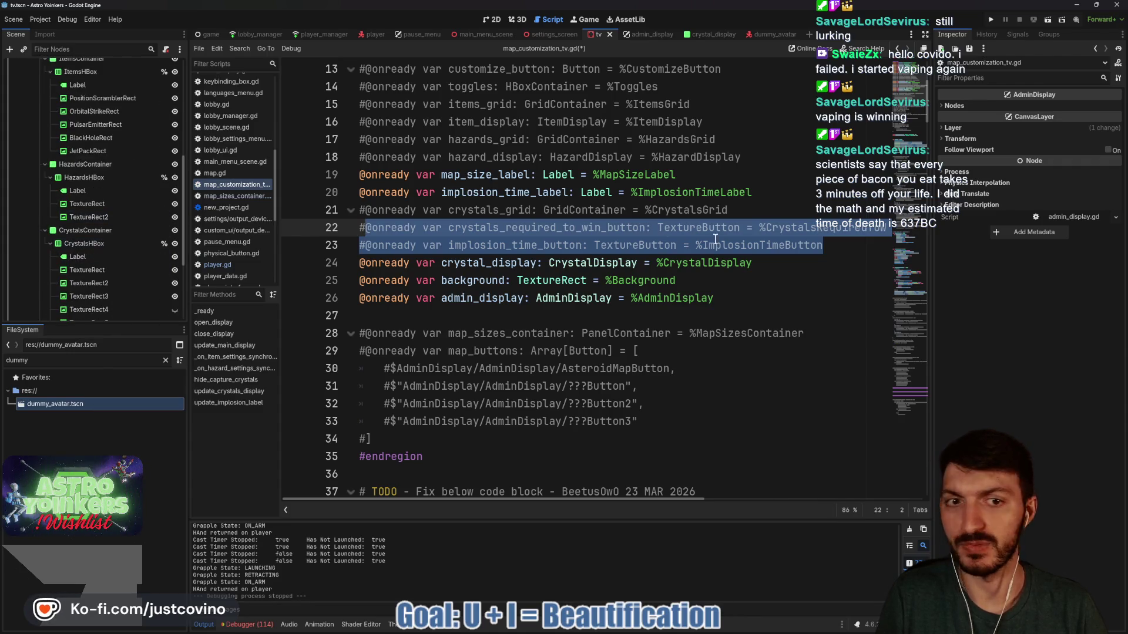
pyautogui.moveTo(779, 268); pyautogui.dragTo(270, 262)
pyautogui.hotkey('ctrl', 'k')
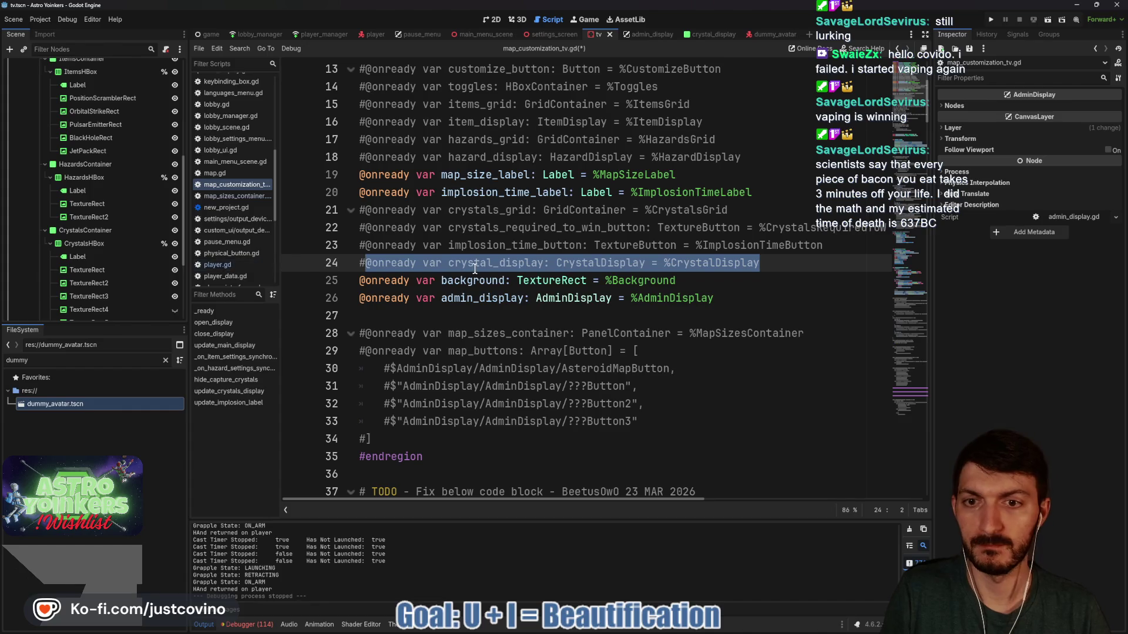
pyautogui.scroll(6, 79, 257)
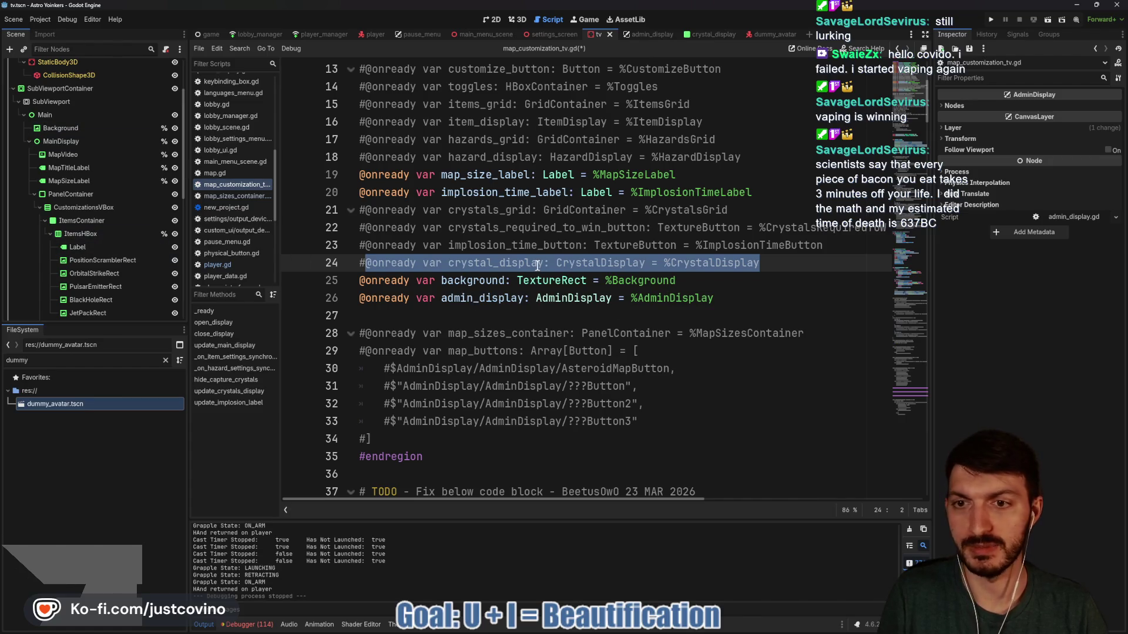
pyautogui.scroll(4, 535, 263)
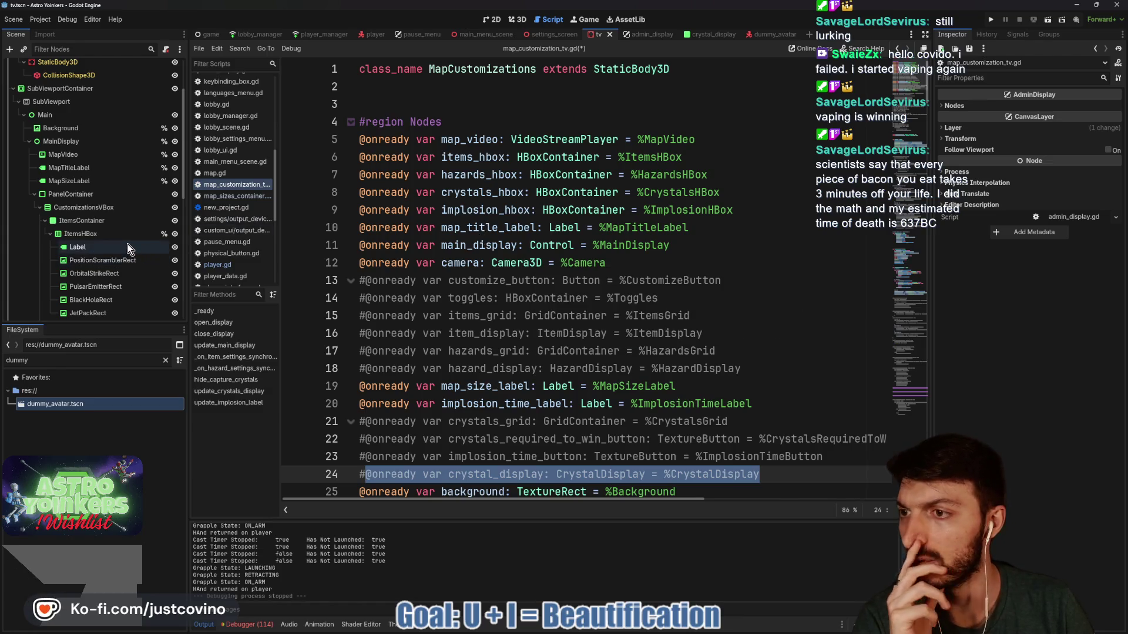
pyautogui.scroll(-10, 127, 245)
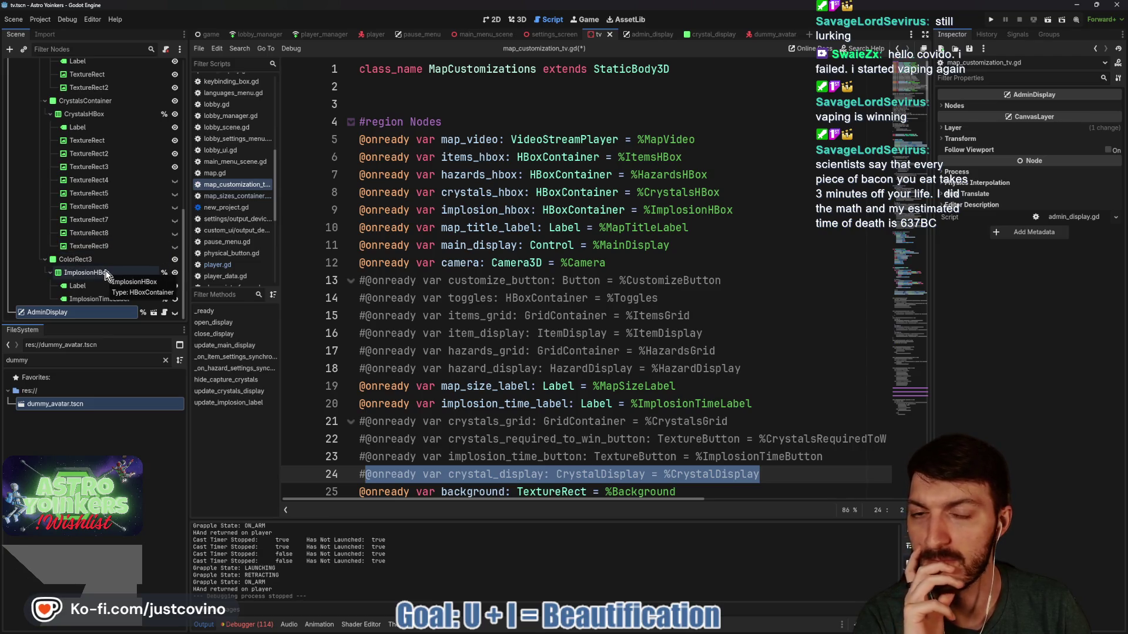
pyautogui.scroll(-11, 575, 259)
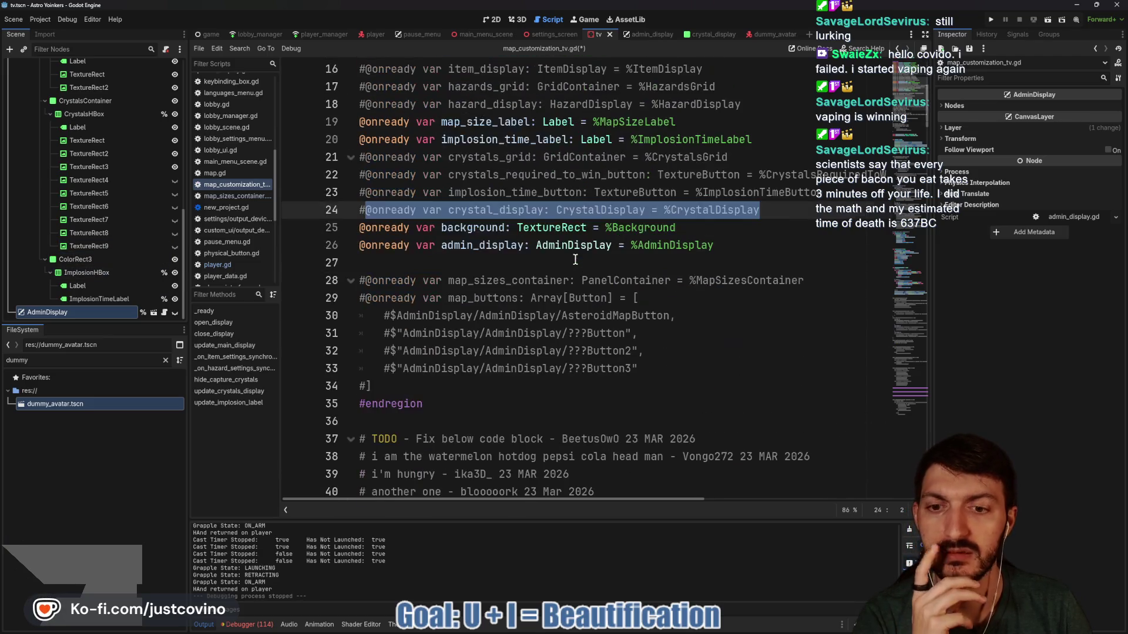
pyautogui.scroll(-8, 575, 260)
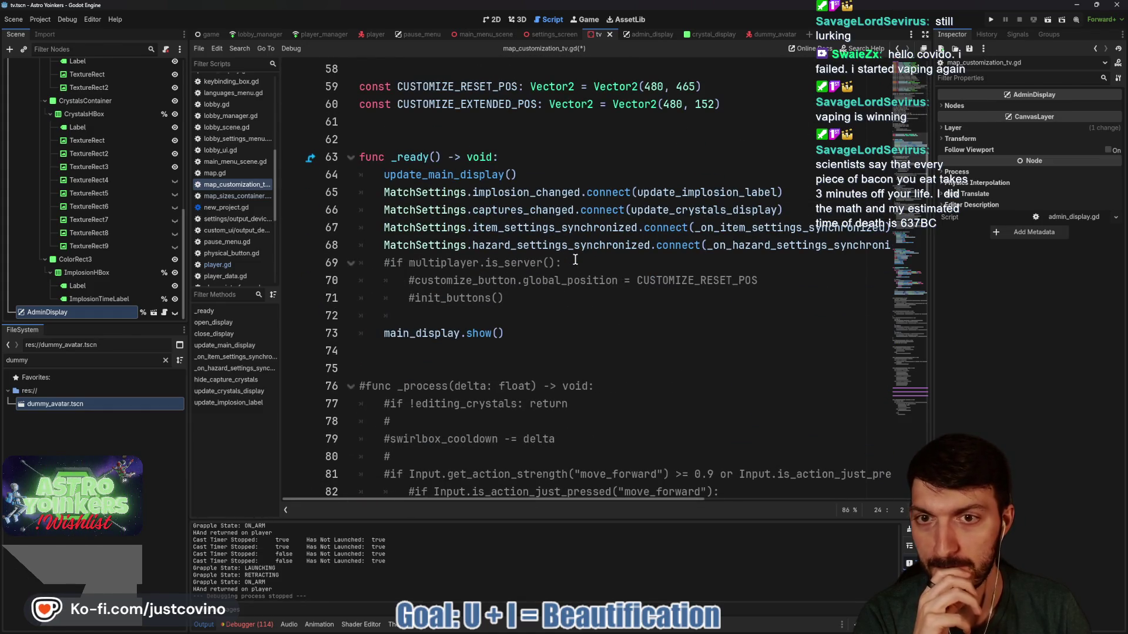
pyautogui.scroll(1, 574, 260)
pyautogui.scroll(-4, 575, 260)
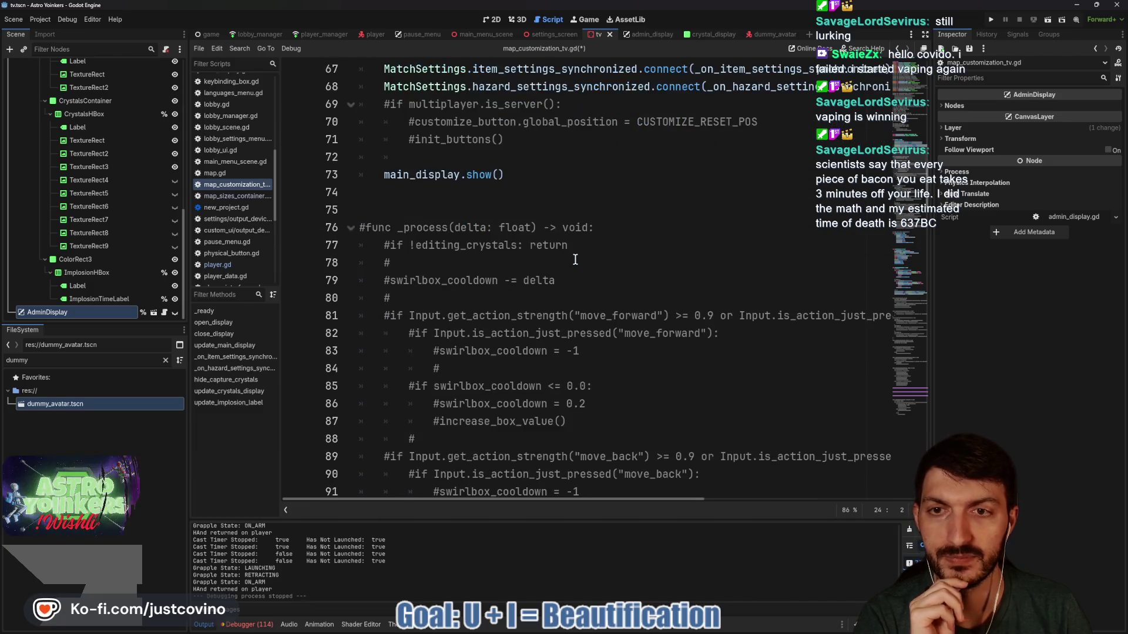
pyautogui.scroll(3, 575, 260)
pyautogui.moveTo(439, 174)
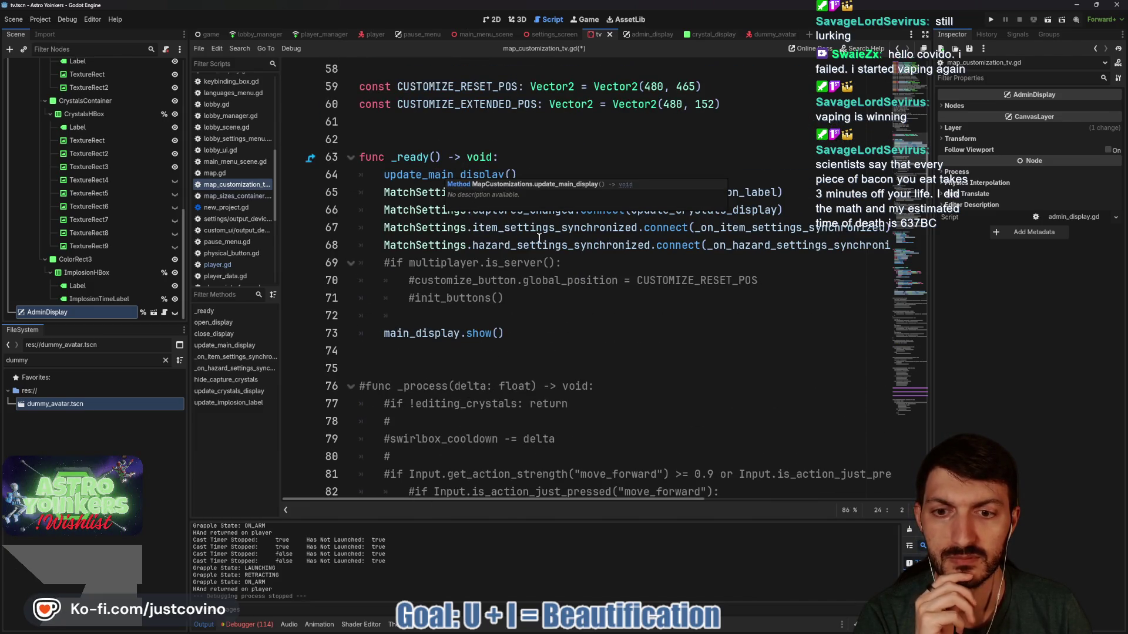
pyautogui.scroll(-1, 656, 269)
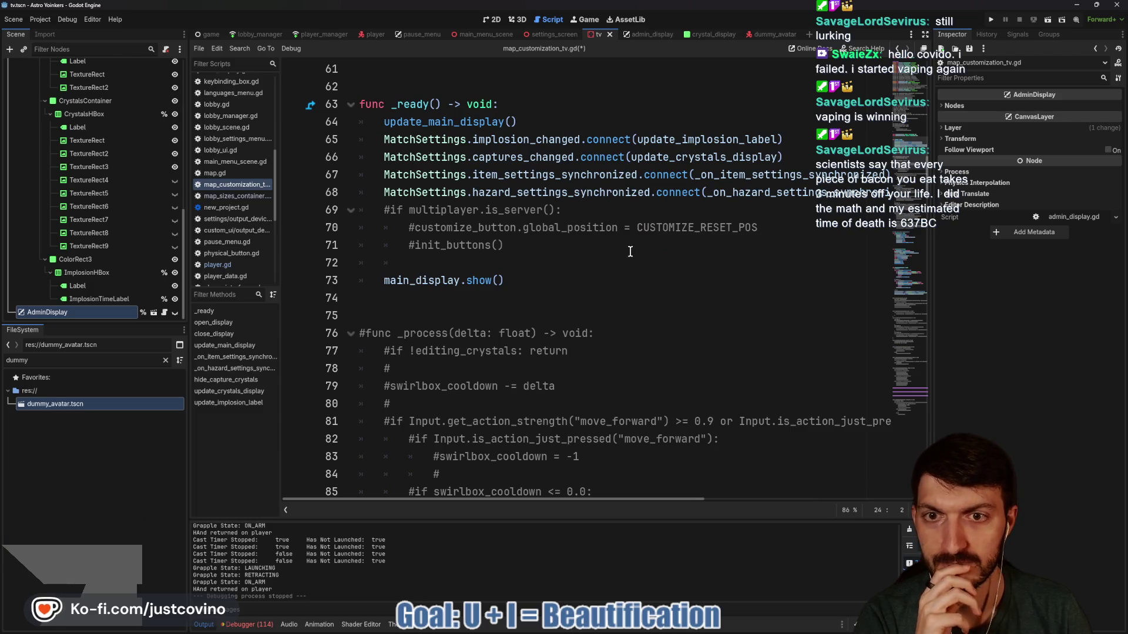
pyautogui.moveTo(740, 201)
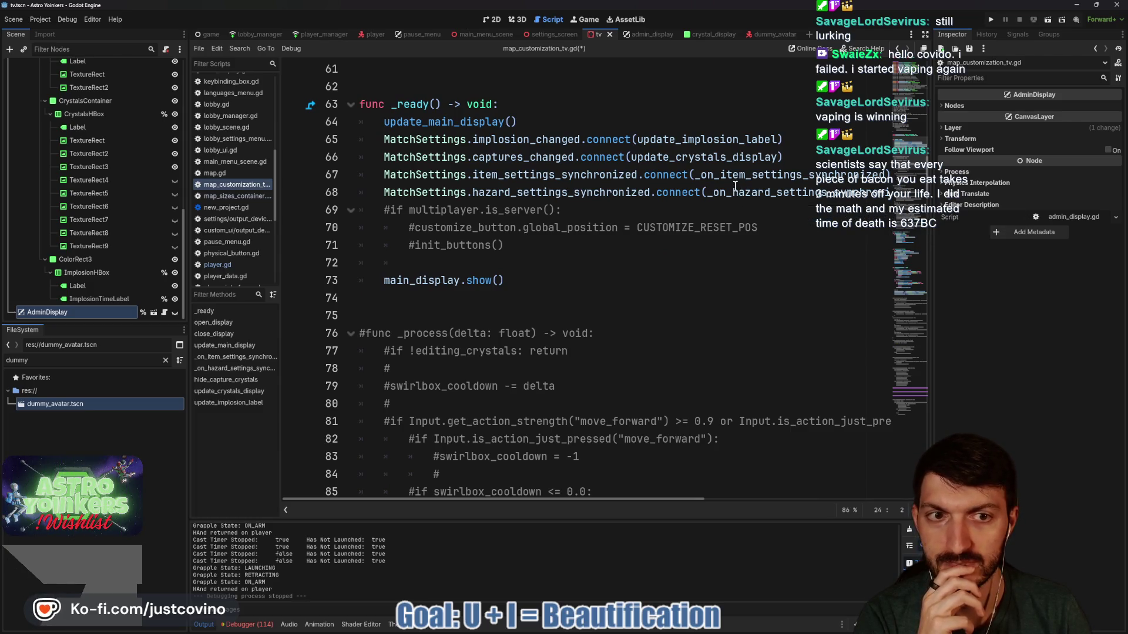
pyautogui.doubleClick(733, 176)
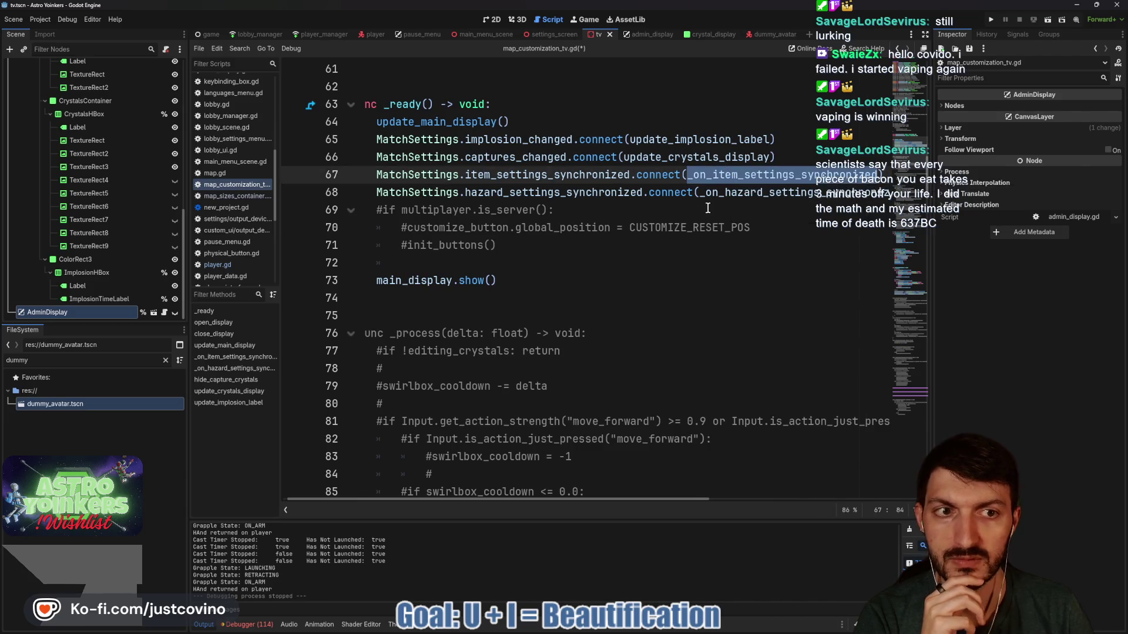
pyautogui.hotkey('ctrl', 'f')
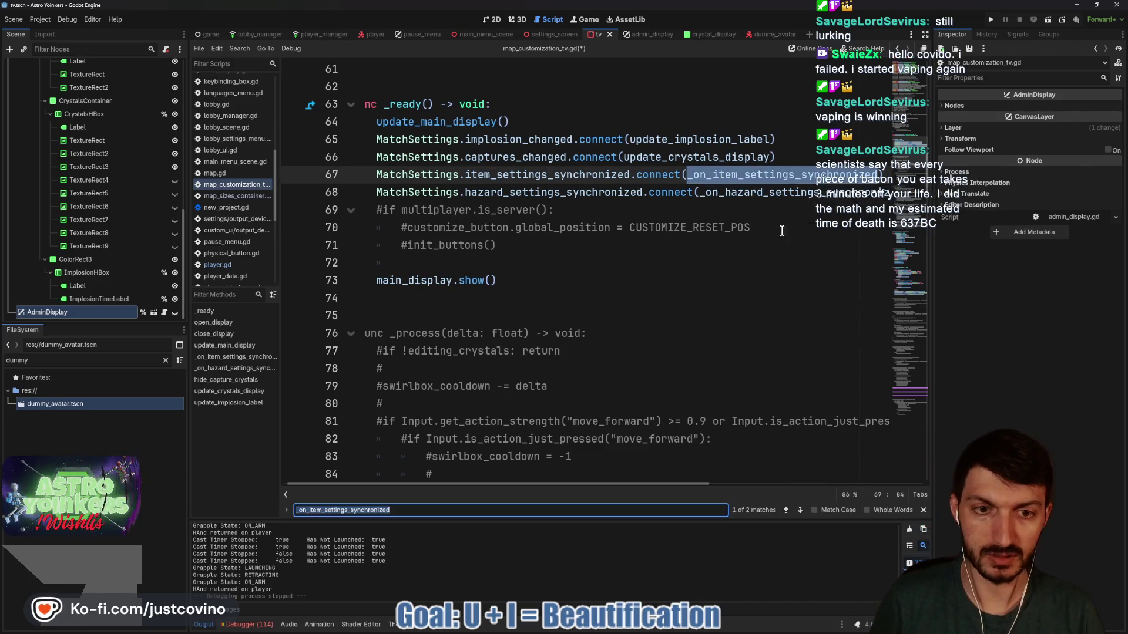
pyautogui.click(799, 510)
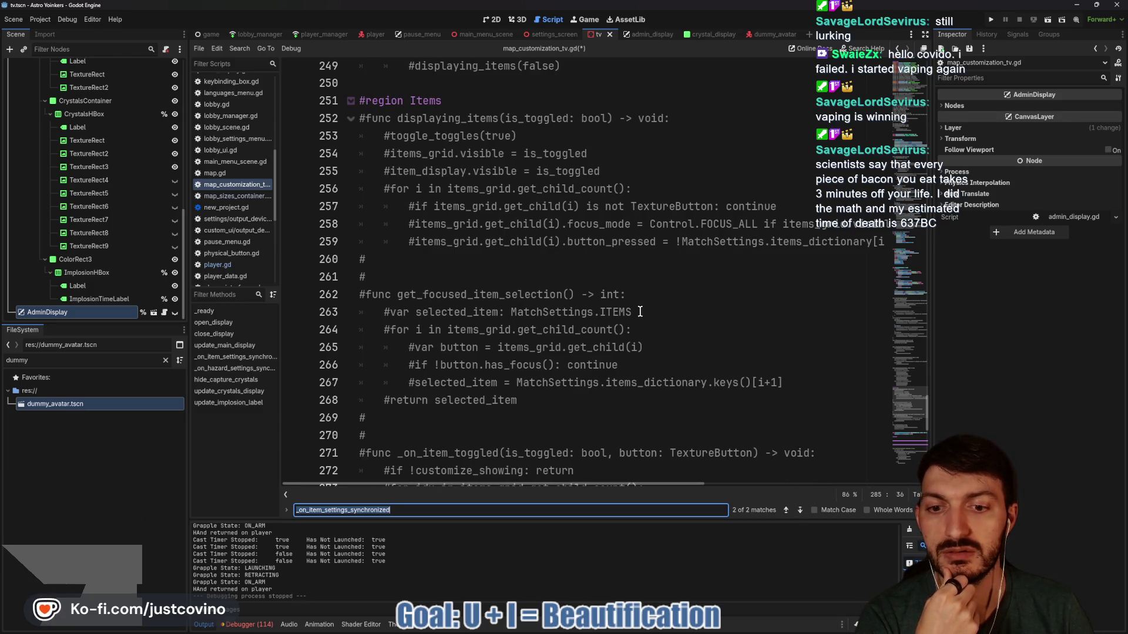
pyautogui.scroll(7, 640, 311)
pyautogui.scroll(-13, 640, 311)
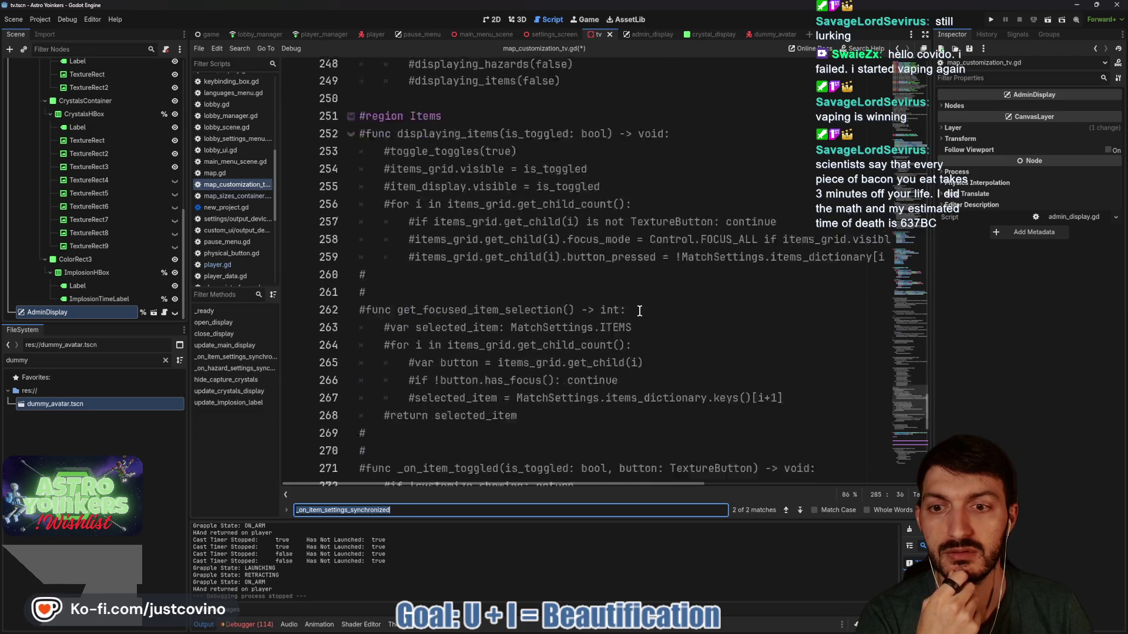
pyautogui.scroll(-1, 638, 311)
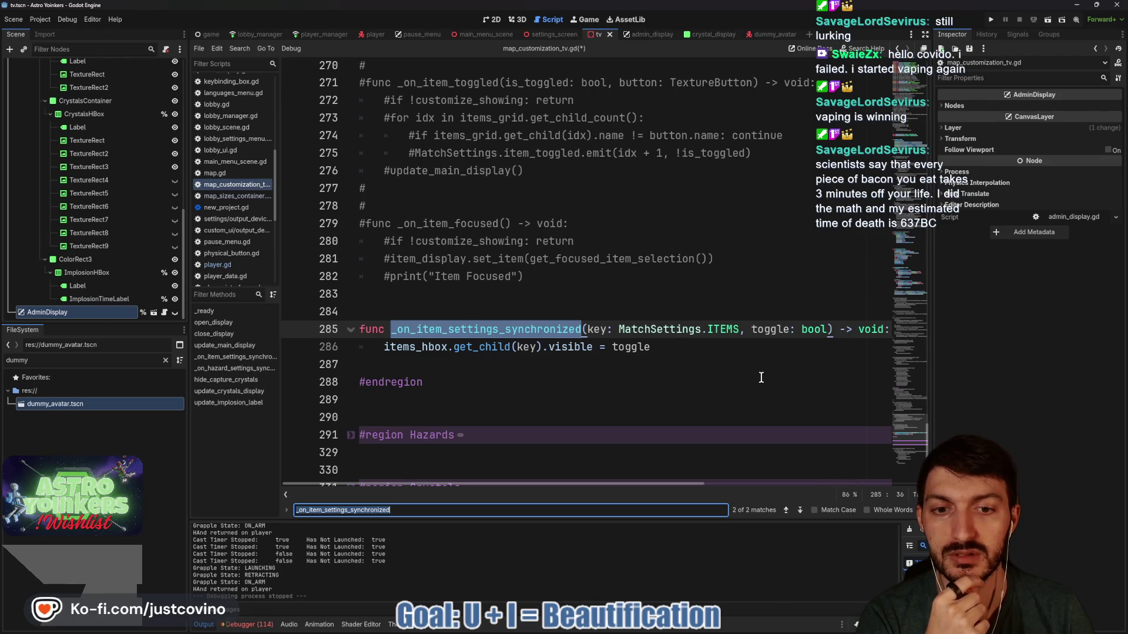
pyautogui.press('Escape')
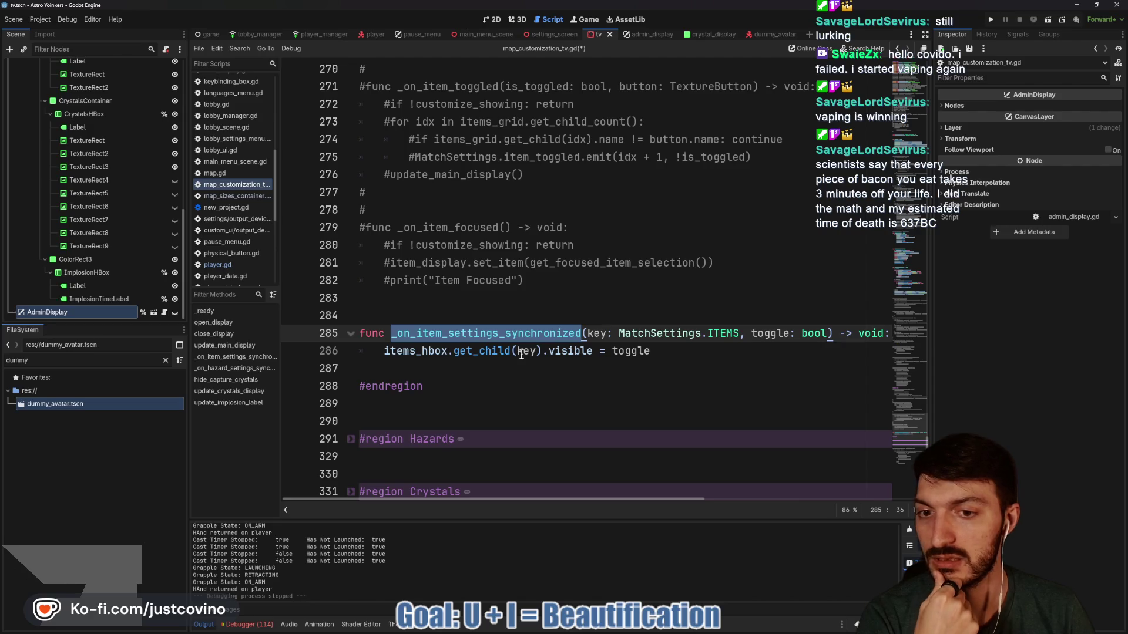
pyautogui.scroll(5, 502, 328)
pyautogui.scroll(20, 502, 327)
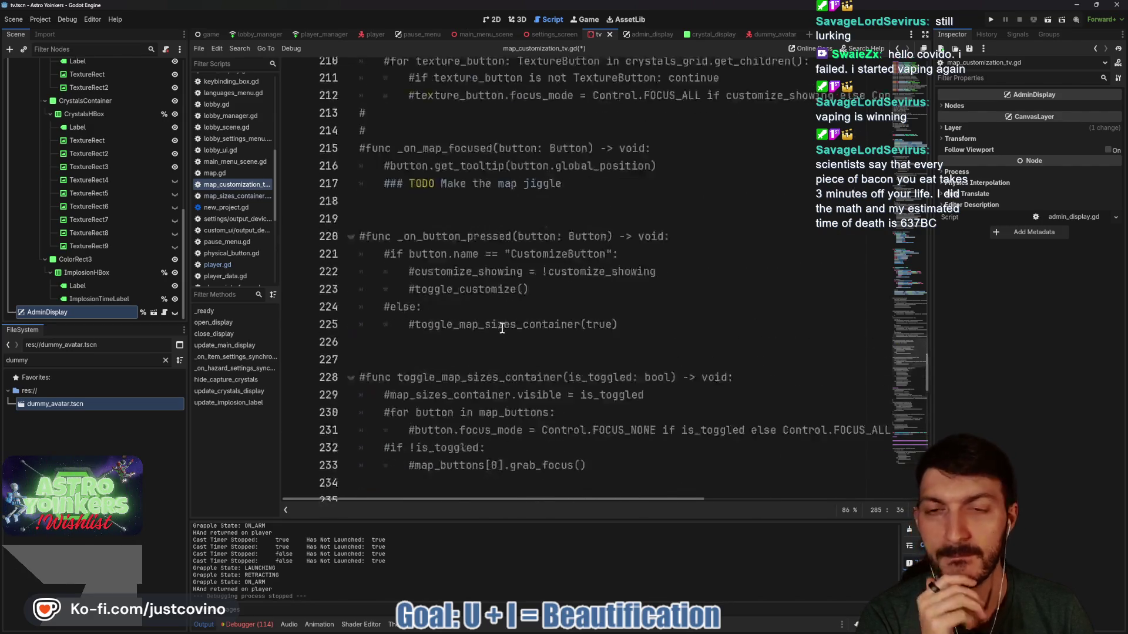
pyautogui.scroll(11, 502, 328)
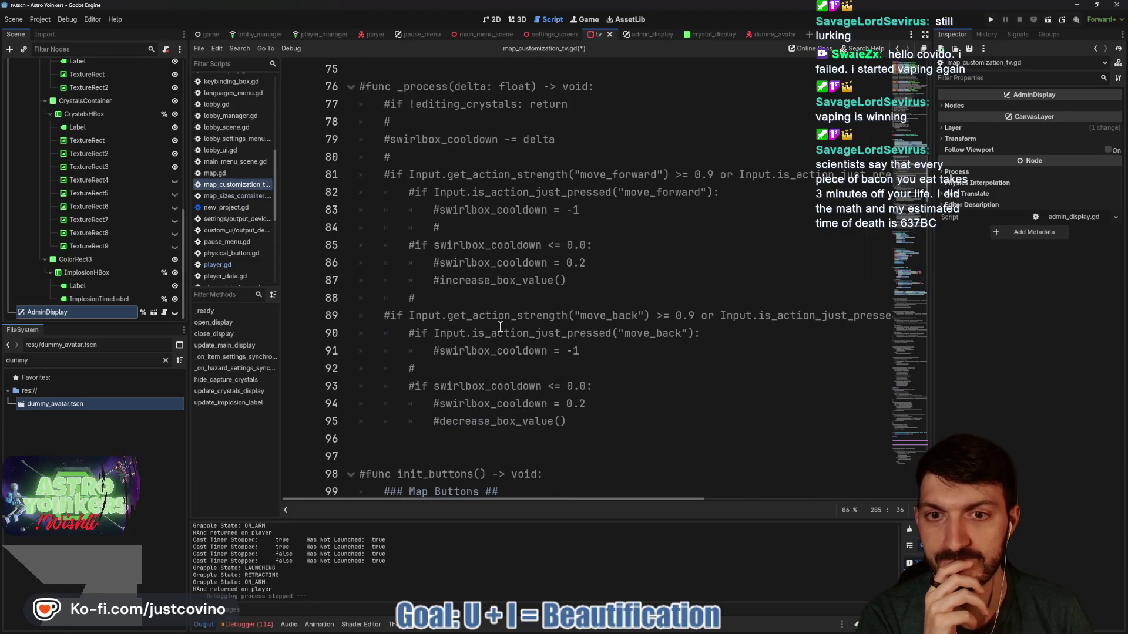
pyautogui.scroll(1, 501, 327)
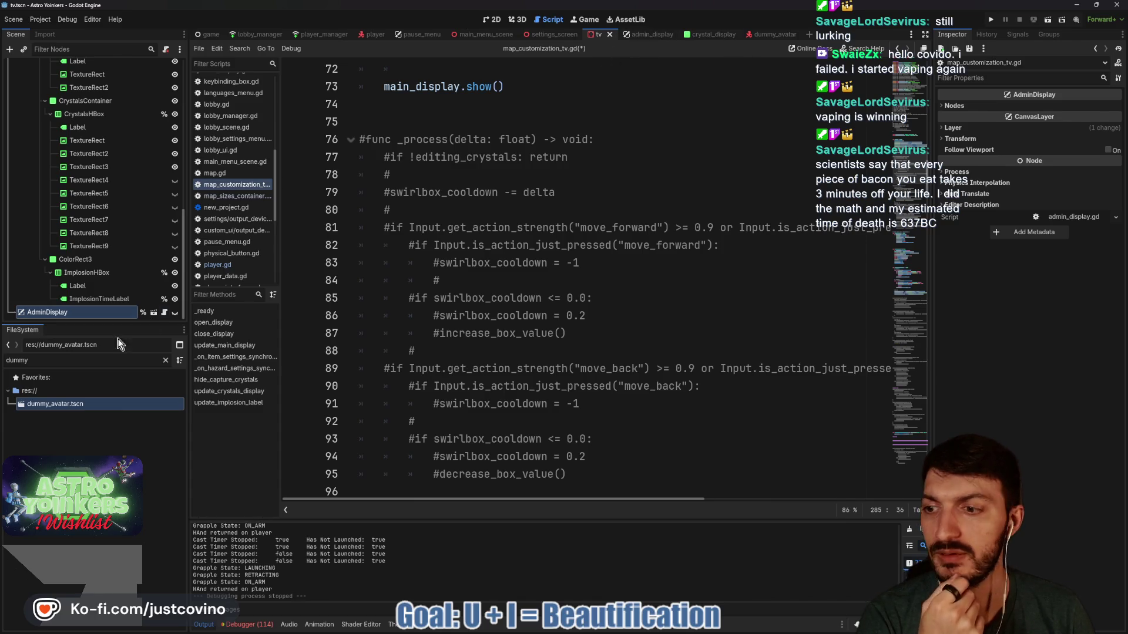
pyautogui.click(166, 360)
# Search all project files for SwirlBox and enlarge the search results panel
pyautogui.click(558, 192)
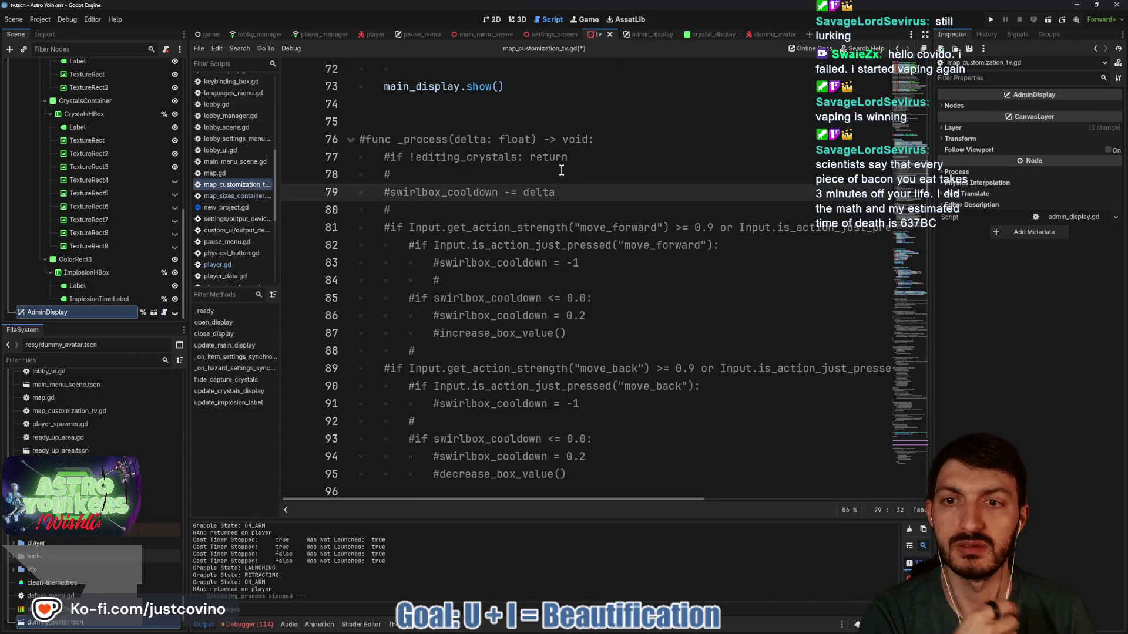
pyautogui.click(561, 170)
pyautogui.hotkey('ctrl', 'shift', 'f')
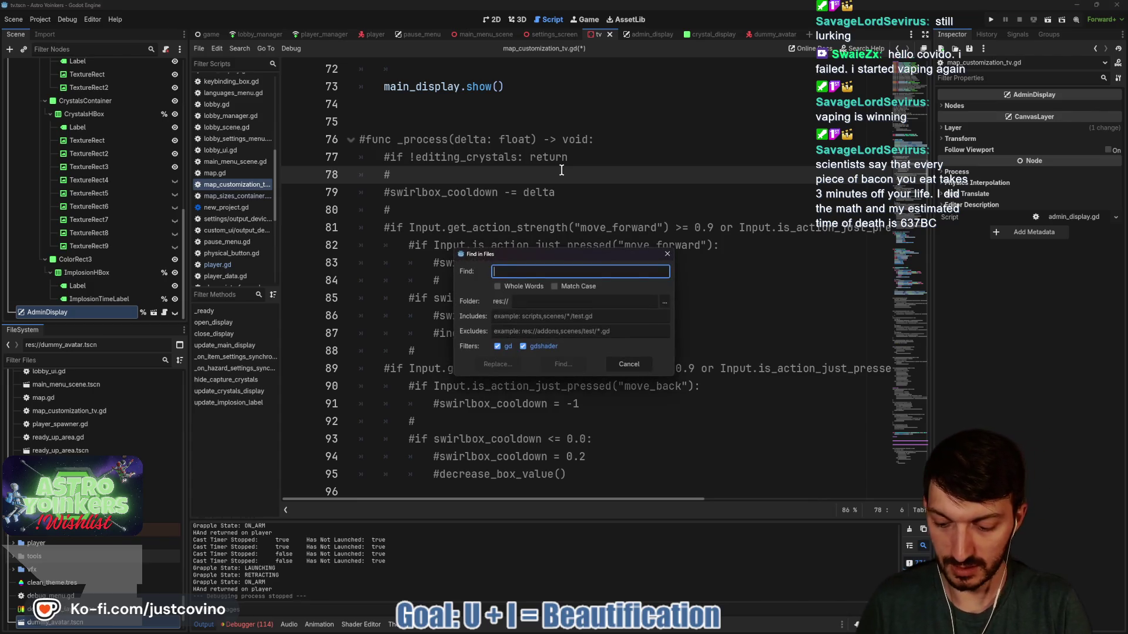
pyautogui.write('SwirlBox')
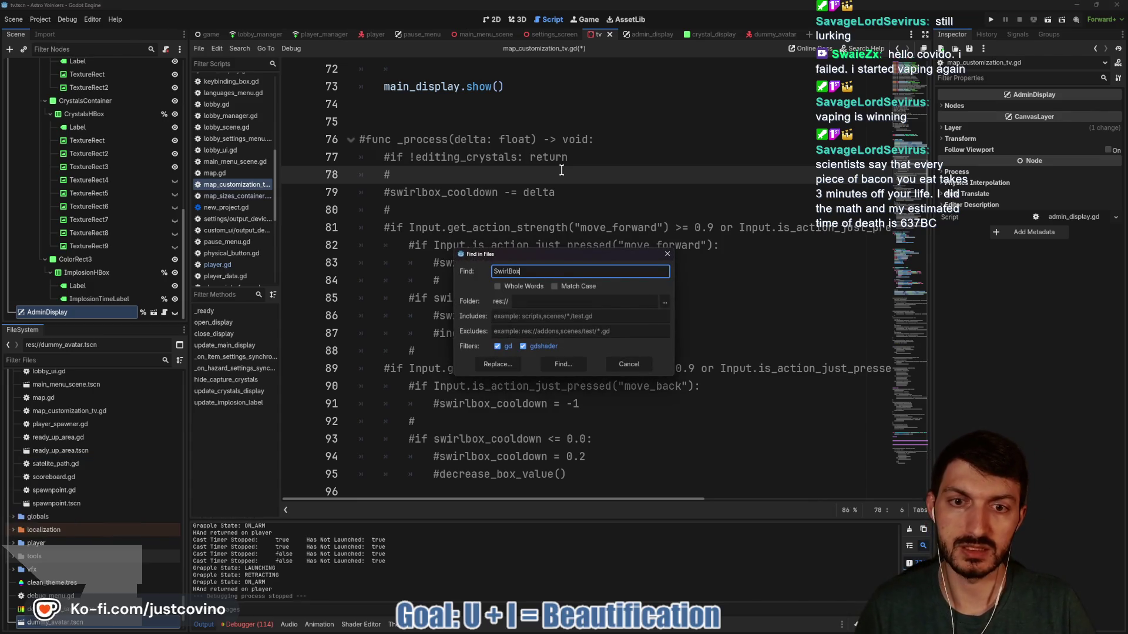
pyautogui.click(567, 364)
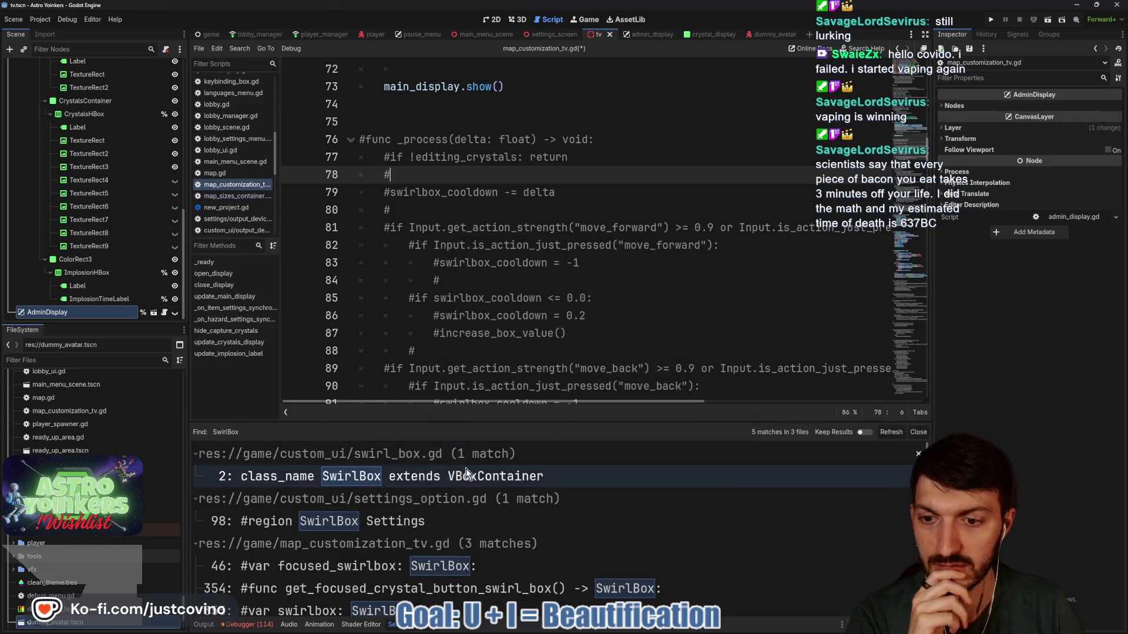
pyautogui.moveTo(536, 422); pyautogui.dragTo(526, 218)
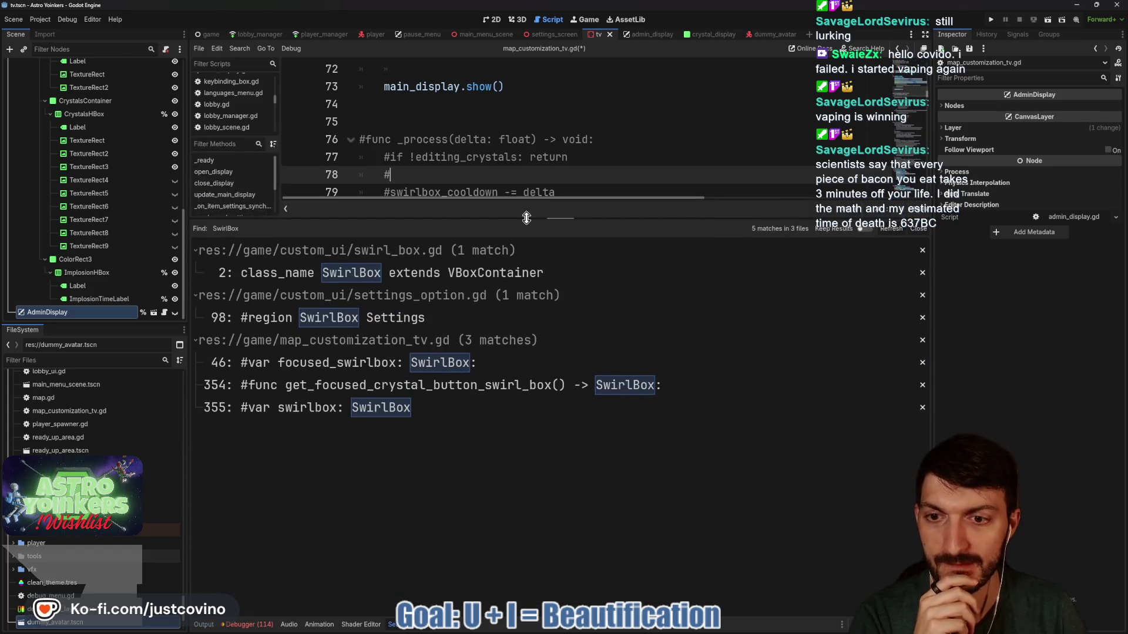
# View the SwirlBox Settings region match in settings_option.gd
pyautogui.click(423, 321)
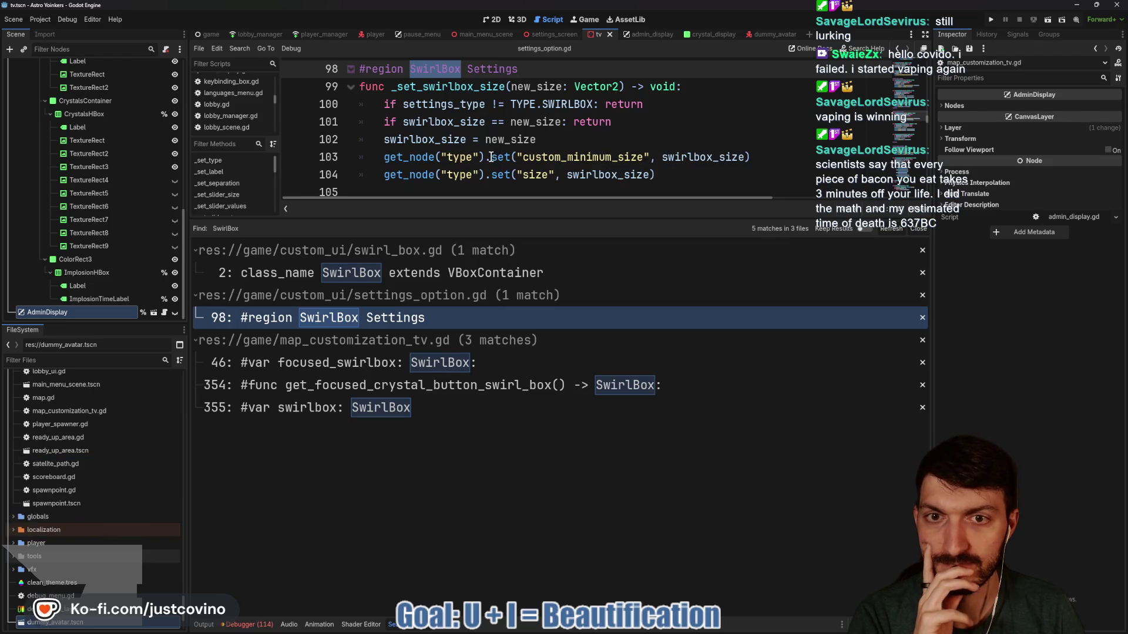
pyautogui.moveTo(489, 157)
pyautogui.scroll(1, 482, 151)
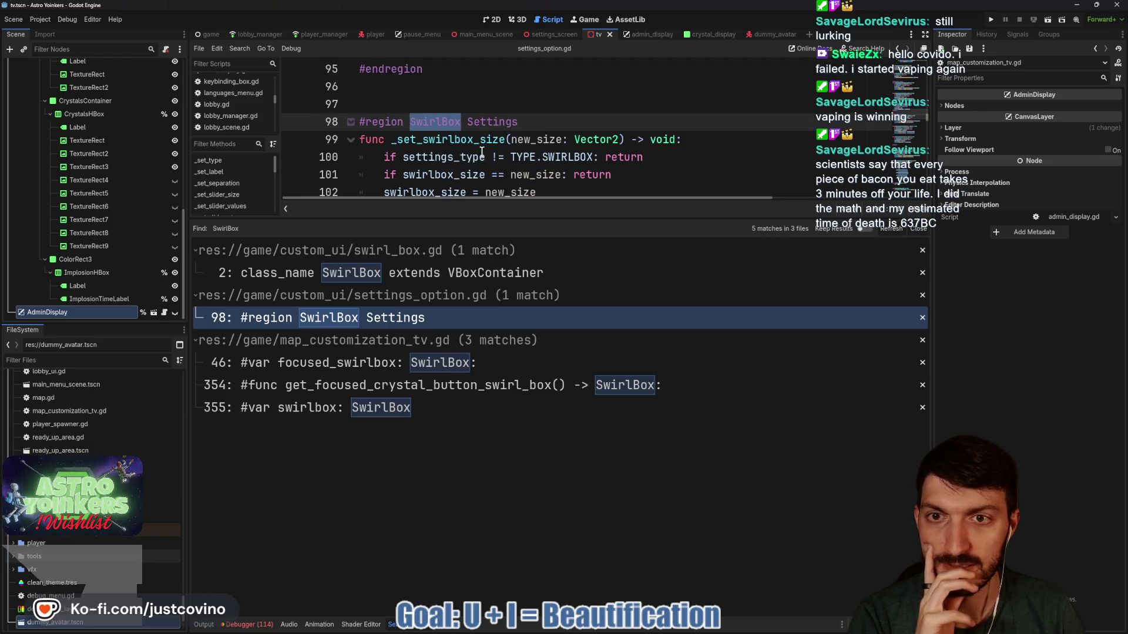
pyautogui.scroll(3, 482, 151)
pyautogui.scroll(-2, 482, 151)
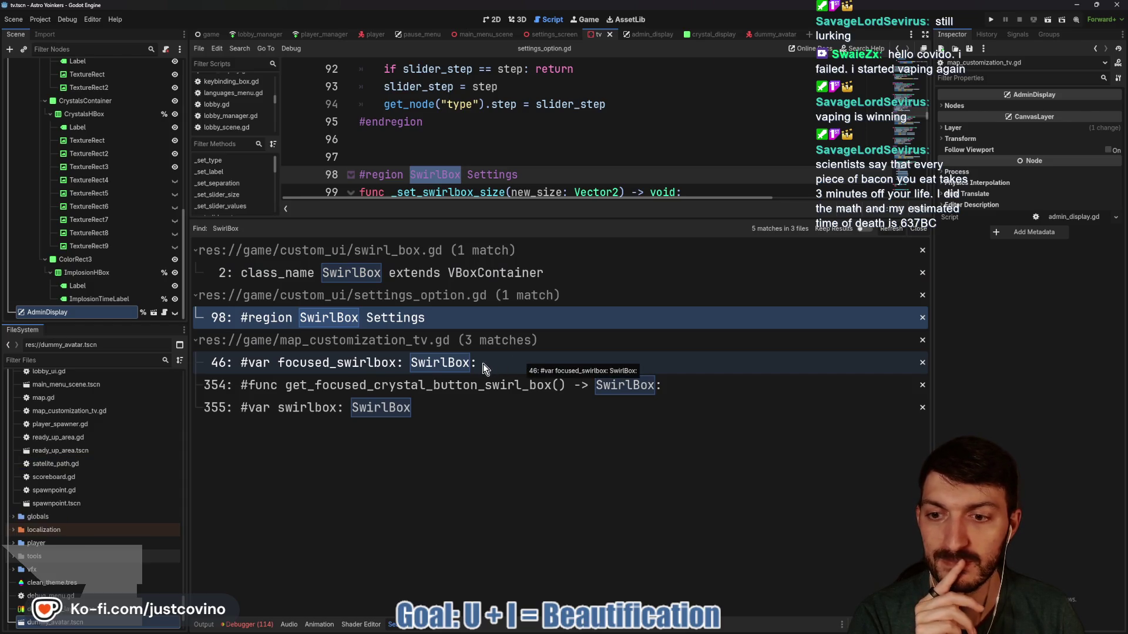
# Inspect the map_customization_tv.gd matches on lines 355 and 46, then open swirl_box.gd
pyautogui.click(454, 408)
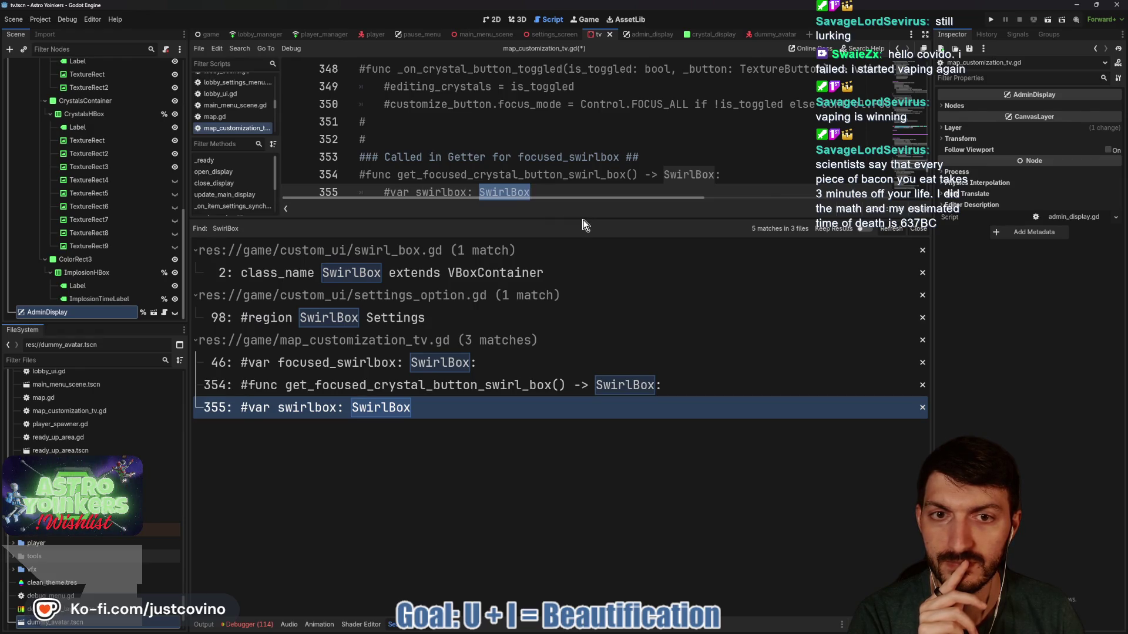
pyautogui.moveTo(581, 218); pyautogui.dragTo(582, 337)
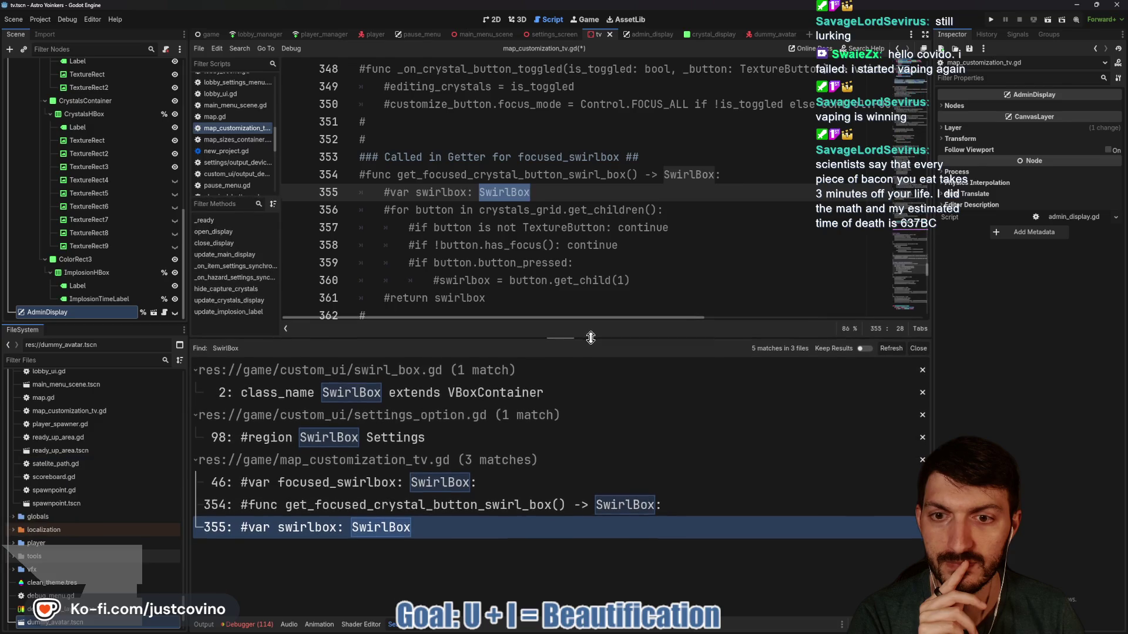
pyautogui.click(390, 483)
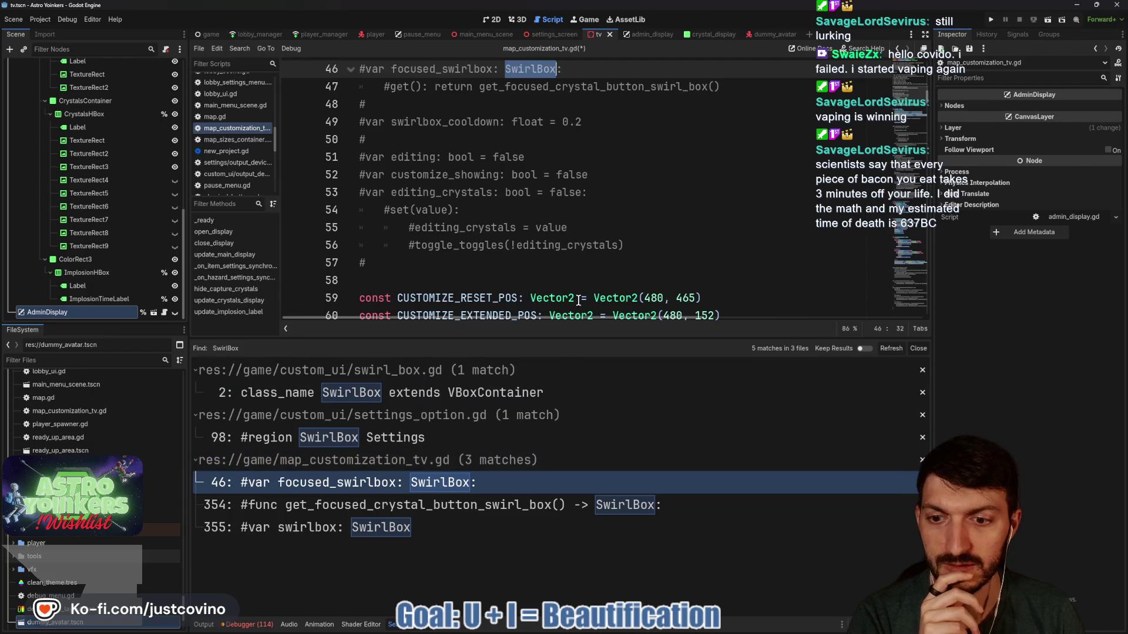
pyautogui.scroll(15, 579, 257)
pyautogui.scroll(-6, 580, 256)
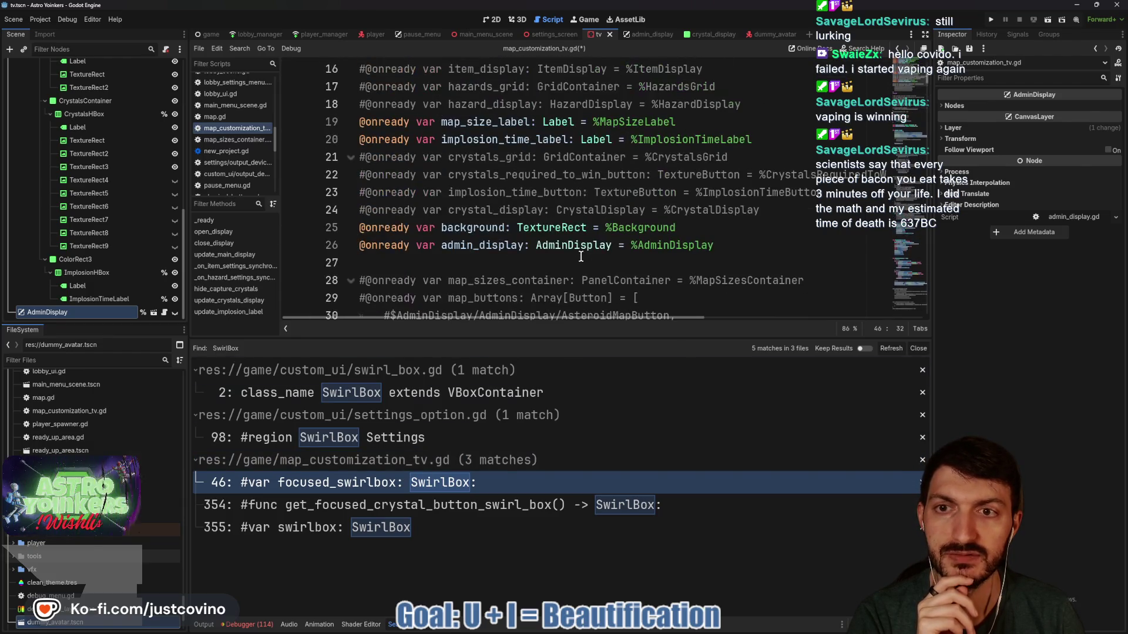
pyautogui.scroll(6, 580, 256)
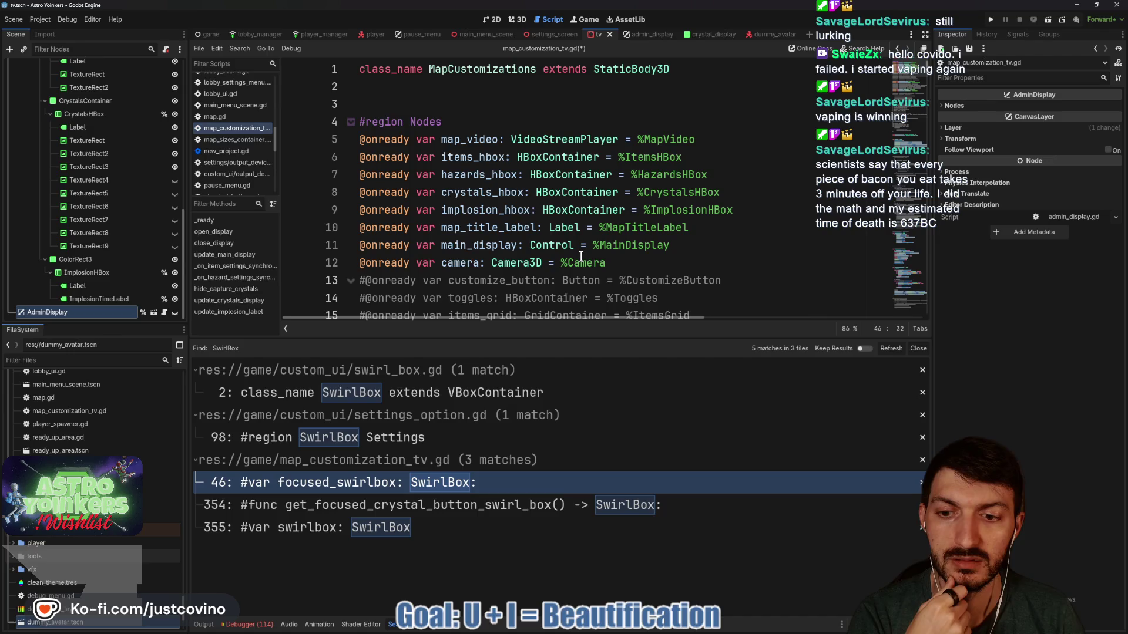
pyautogui.scroll(-3, 580, 257)
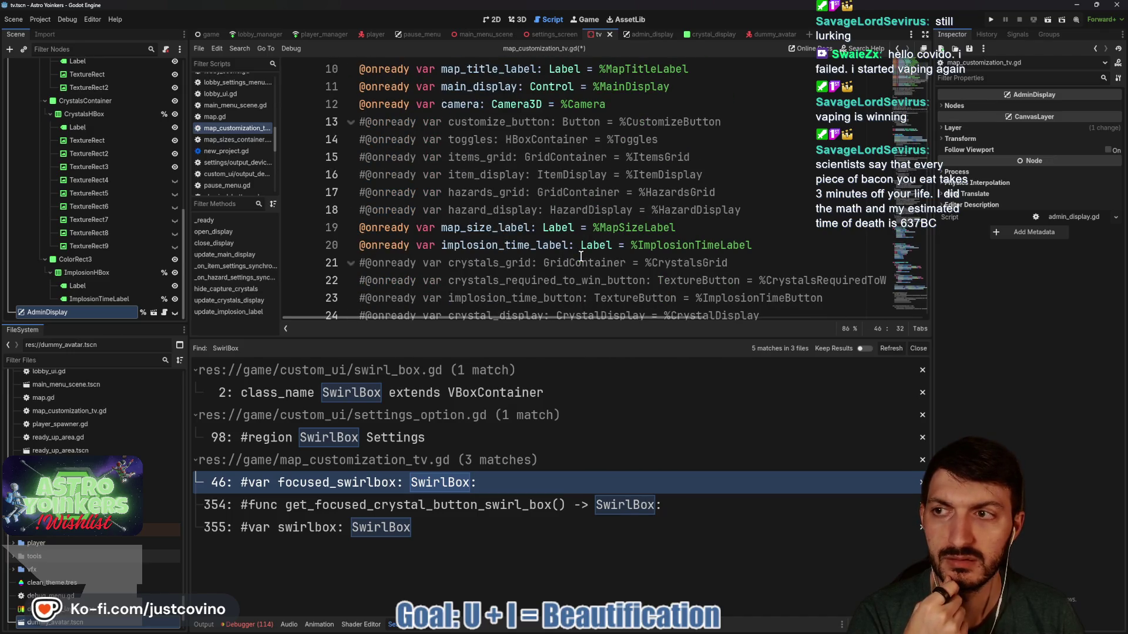
pyautogui.scroll(3, 580, 257)
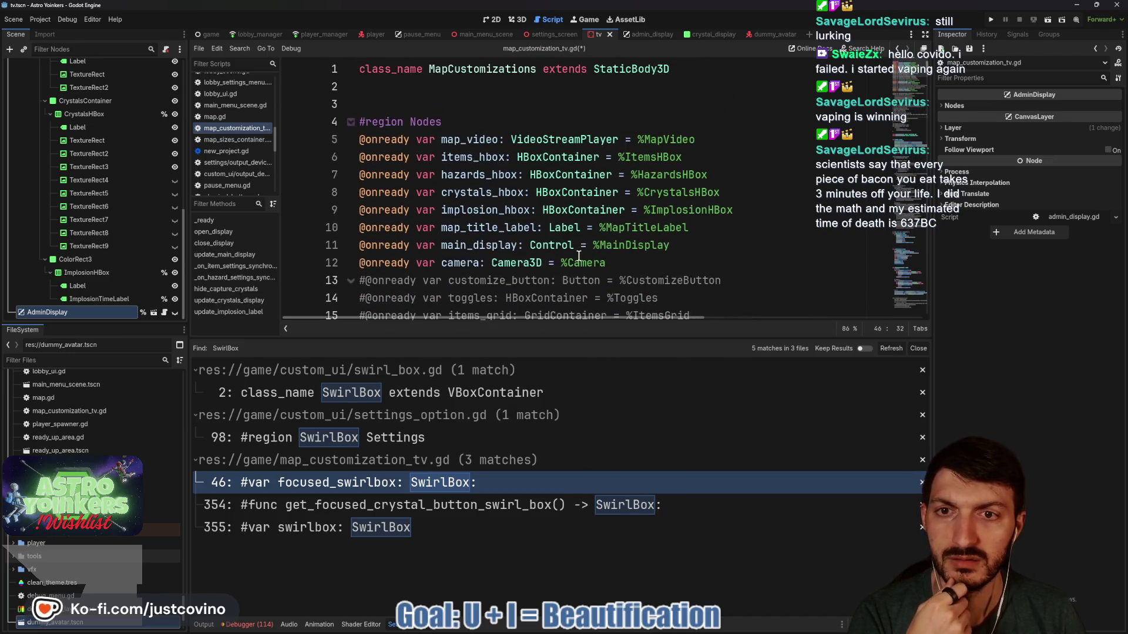
pyautogui.click(490, 396)
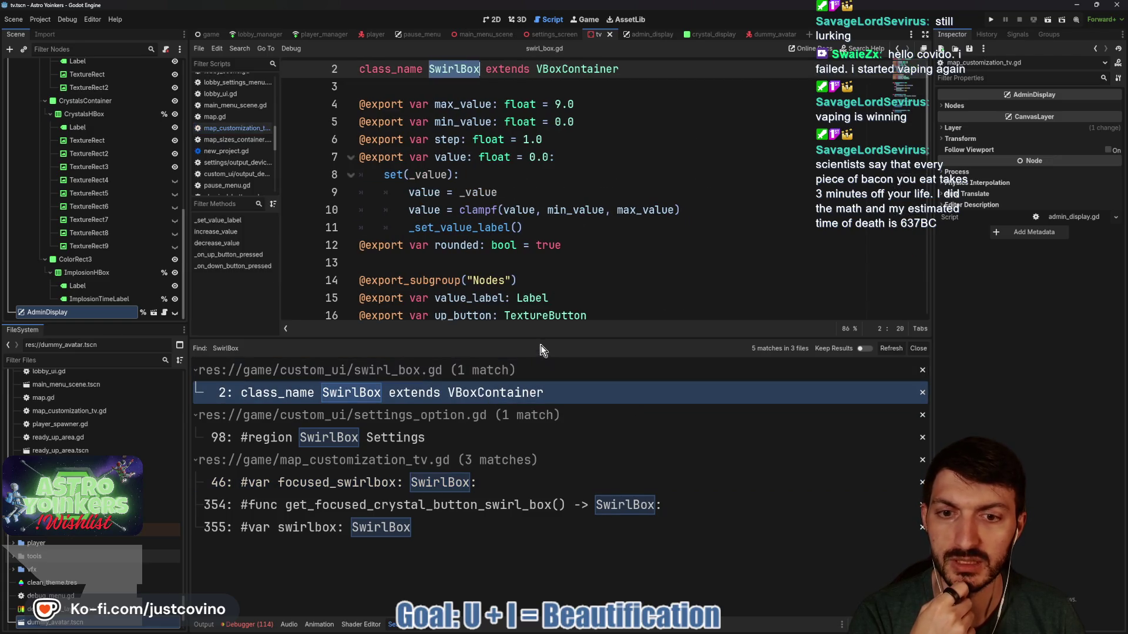
pyautogui.scroll(-4, 541, 228)
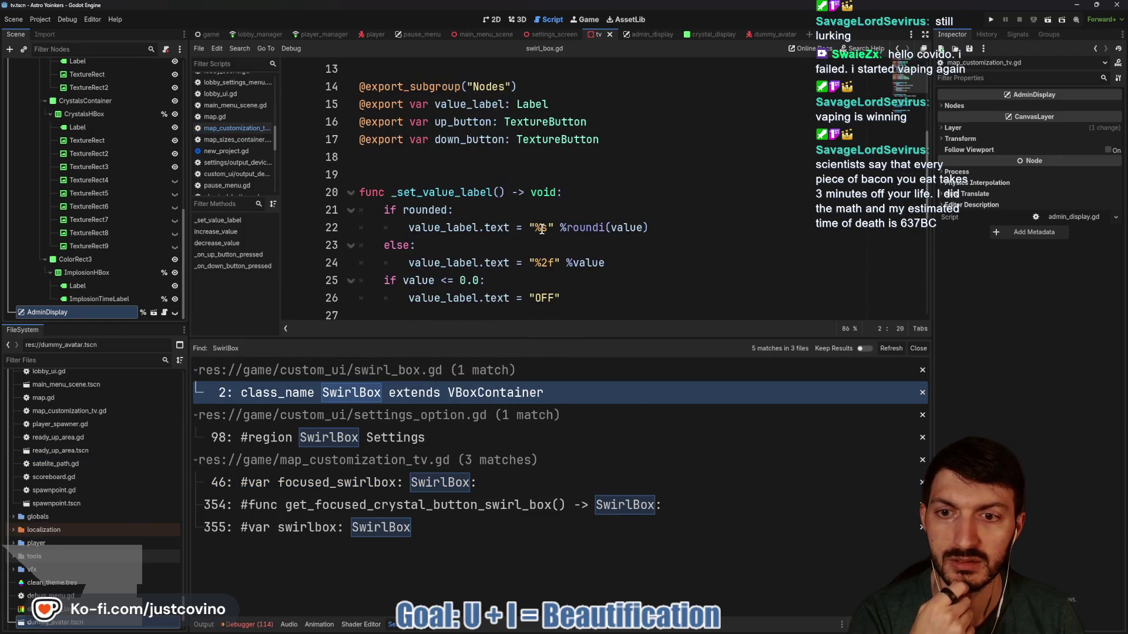
pyautogui.scroll(-2, 541, 229)
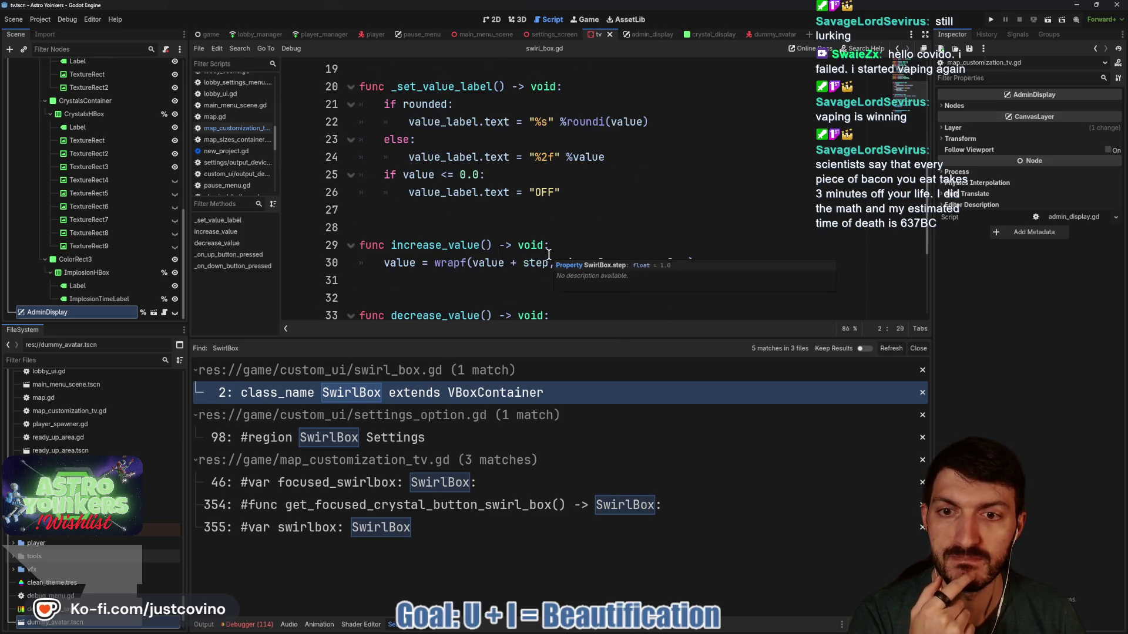
pyautogui.scroll(-2, 549, 253)
pyautogui.scroll(-1, 569, 316)
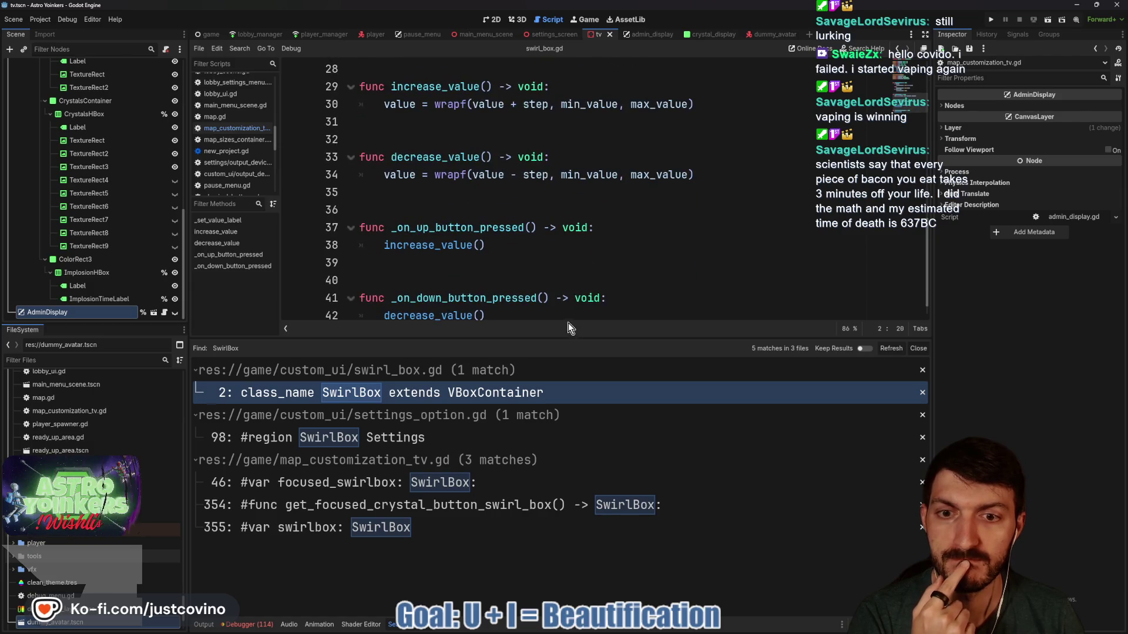
pyautogui.moveTo(554, 337)
pyautogui.mouseDown()
pyautogui.moveTo(553, 324)
pyautogui.moveTo(554, 552)
pyautogui.moveTo(552, 524)
pyautogui.mouseUp()
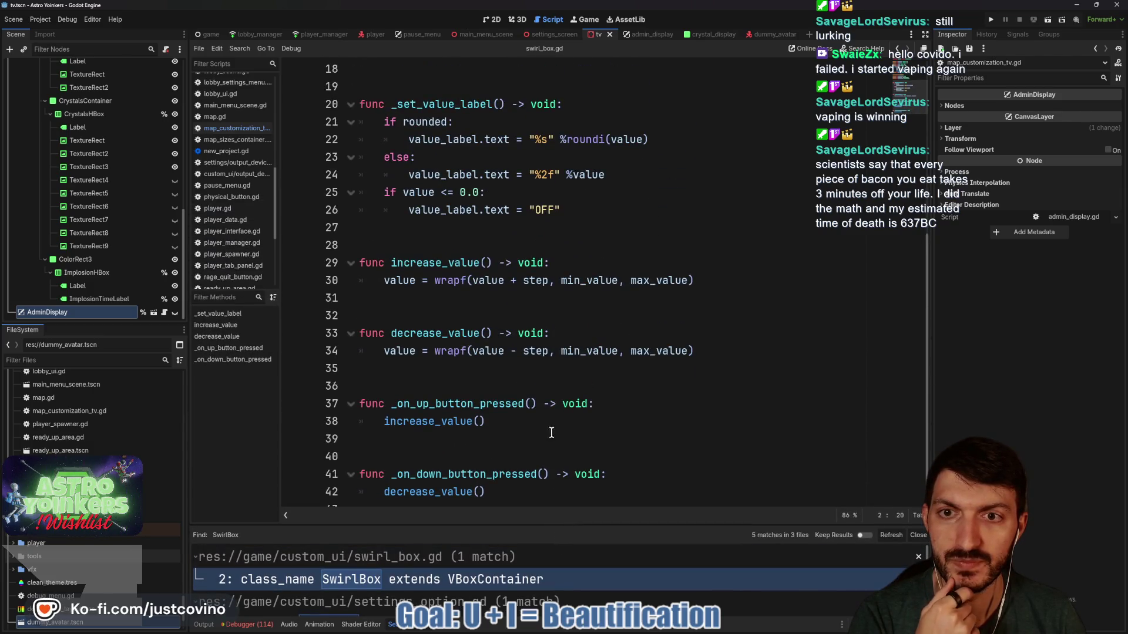
pyautogui.scroll(4, 551, 450)
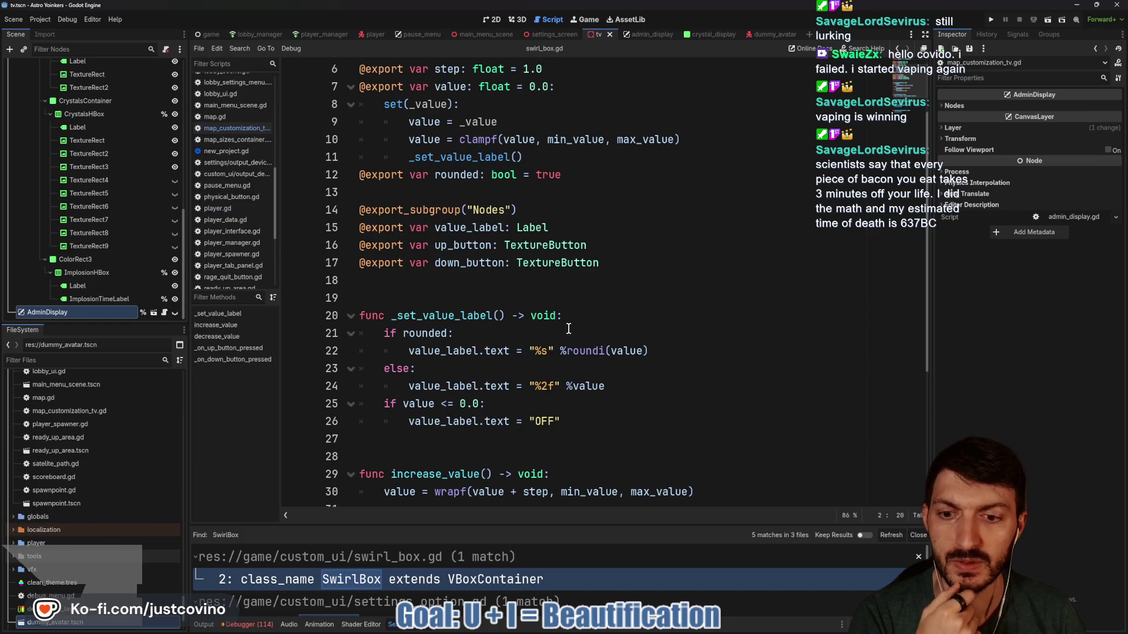
pyautogui.scroll(-5, 565, 329)
pyautogui.scroll(4, 567, 327)
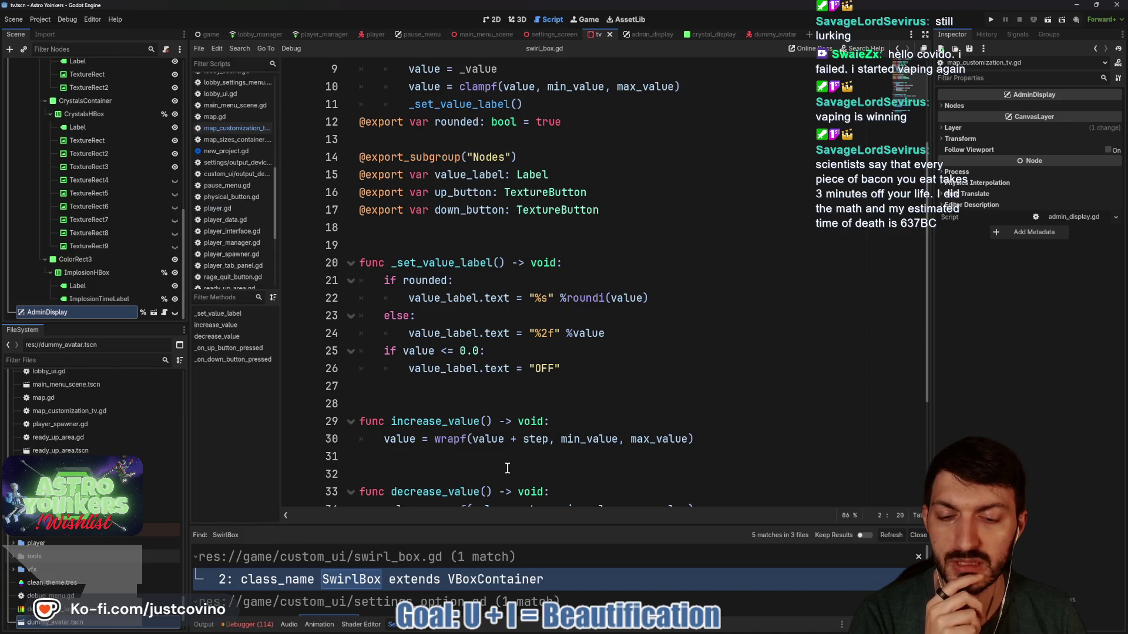
pyautogui.moveTo(517, 523); pyautogui.dragTo(499, 270)
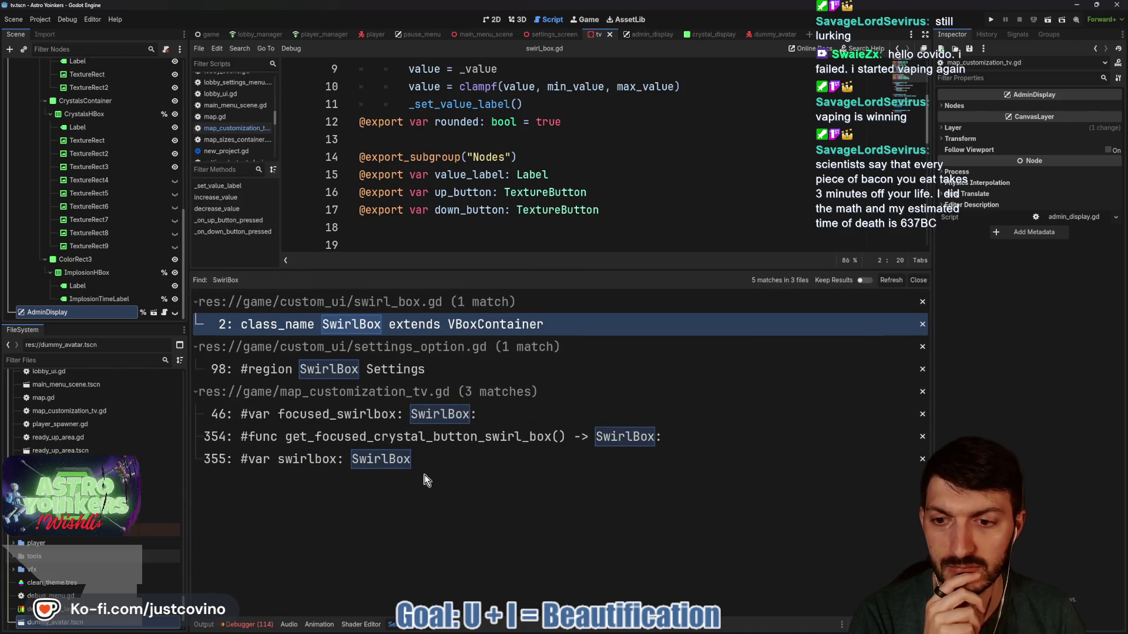
pyautogui.click(395, 415)
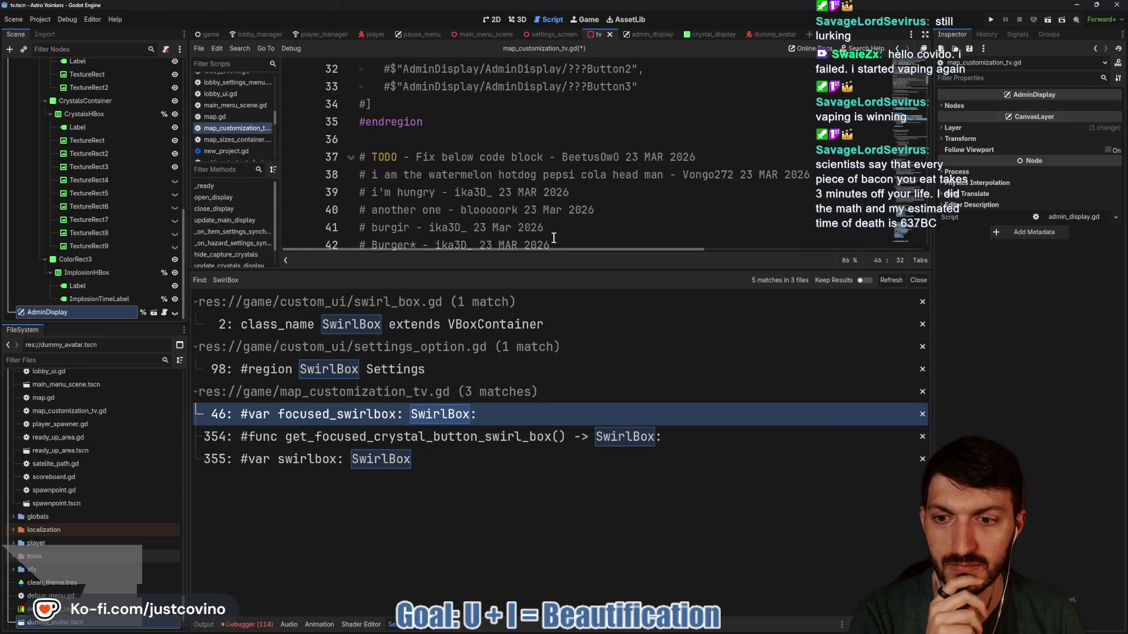
# Jump through the map_customization_tv.gd SwirlBox matches on lines 354, 355 and 46
pyautogui.click(450, 443)
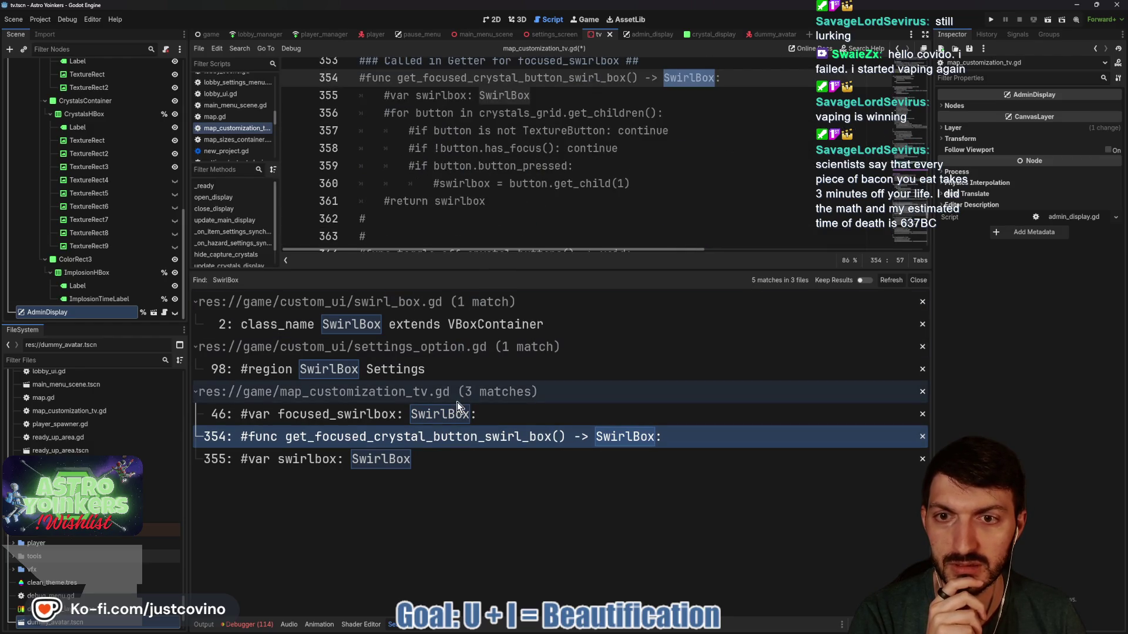
pyautogui.click(310, 464)
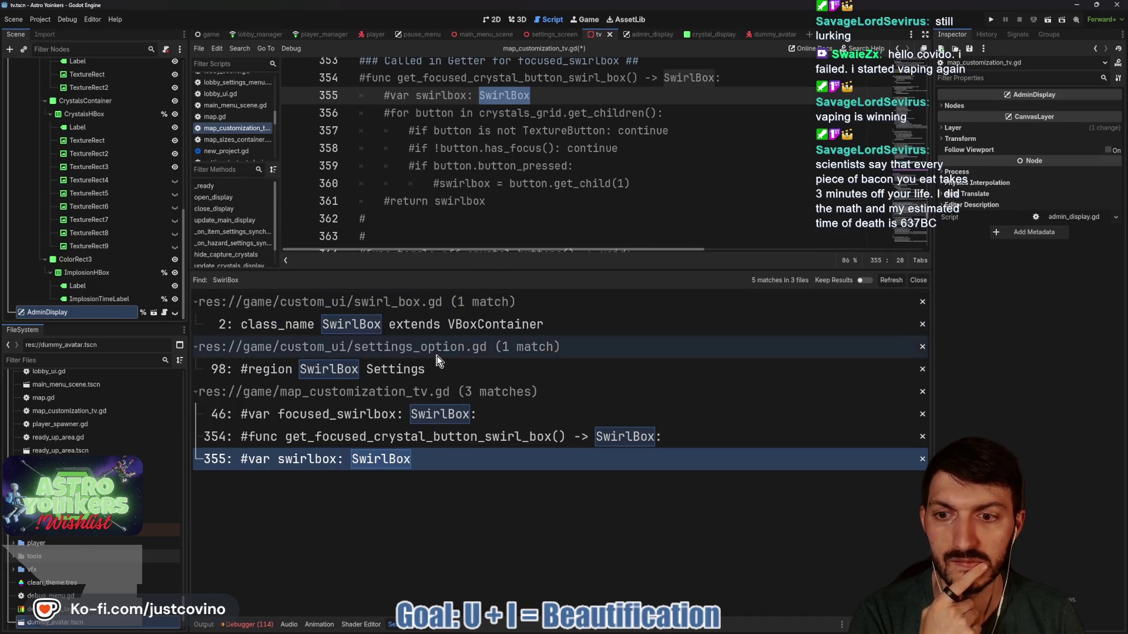
pyautogui.click(387, 414)
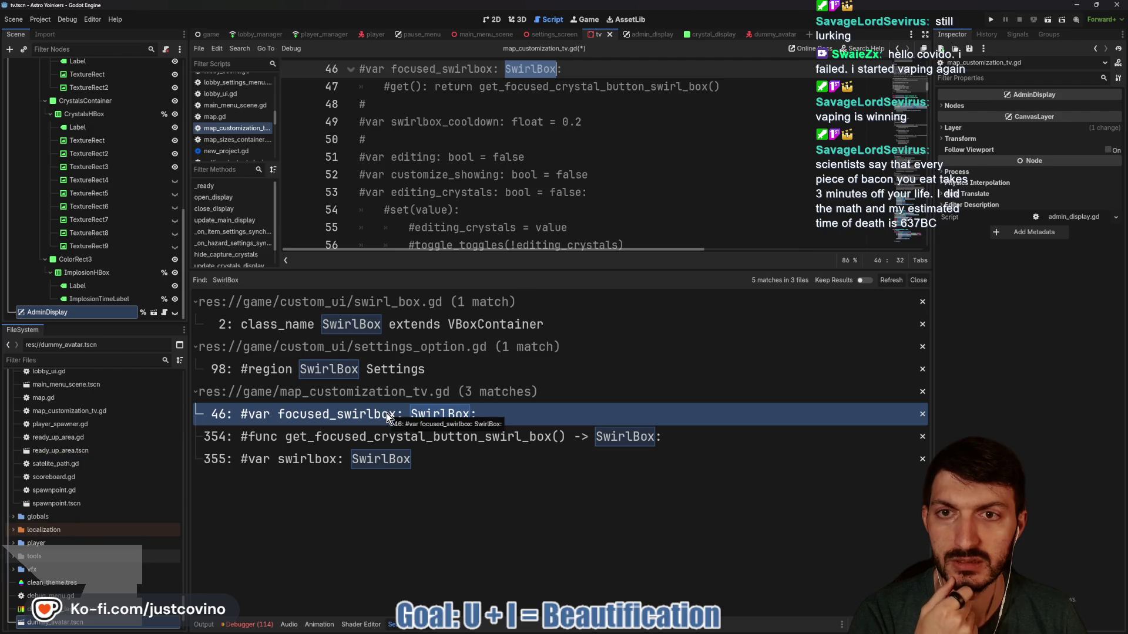
# Enlarge the editor, select the commented swirlbox_cooldown line, and filter files for 'swirlb'
pyautogui.moveTo(524, 276); pyautogui.dragTo(529, 460)
pyautogui.scroll(3, 544, 267)
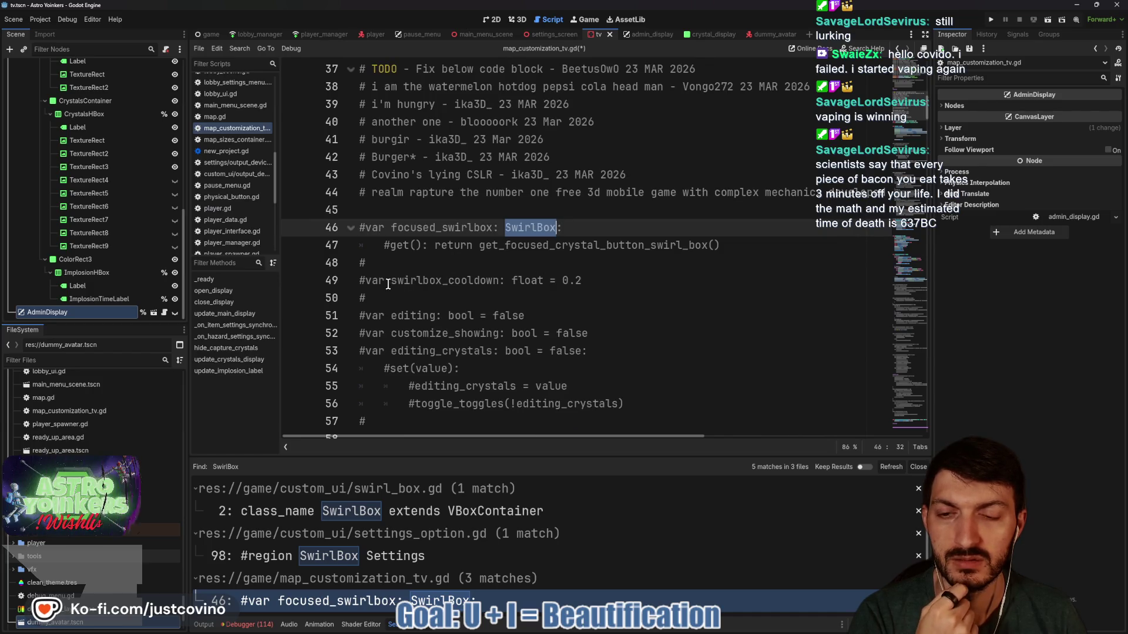
pyautogui.moveTo(581, 280); pyautogui.dragTo(359, 287)
pyautogui.scroll(-5, 602, 273)
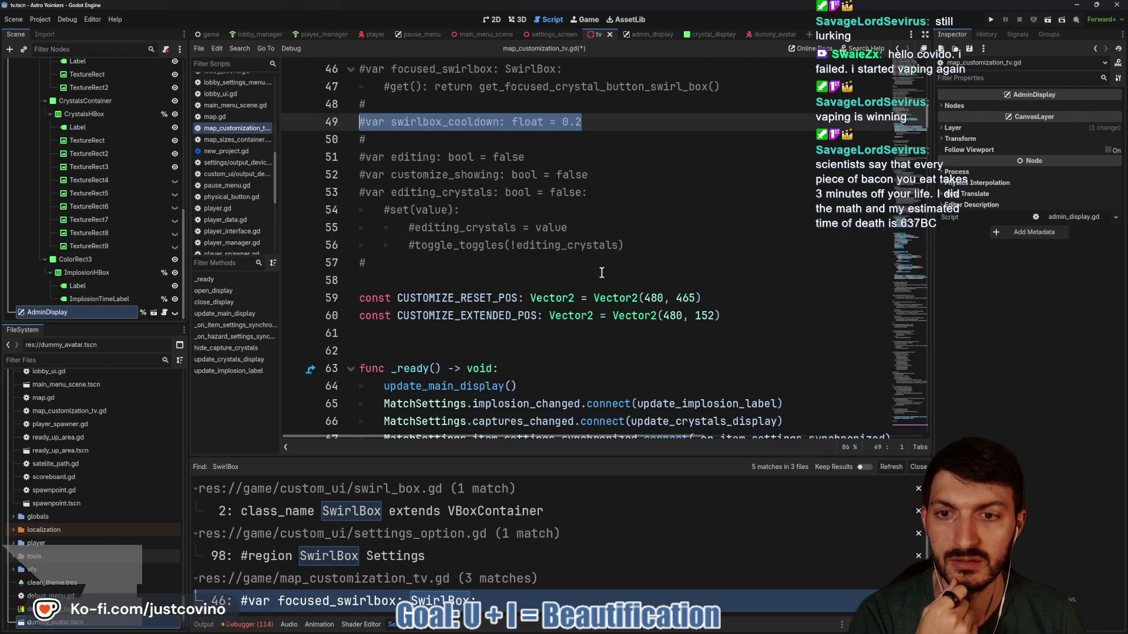
pyautogui.scroll(-1, 596, 272)
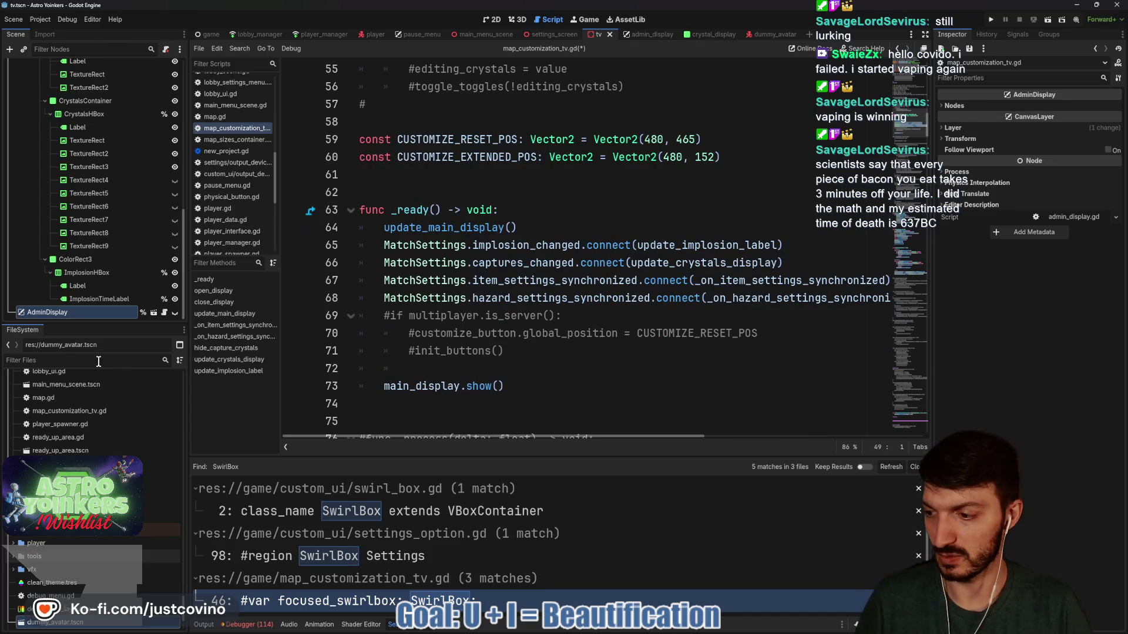
pyautogui.write('swirlb')
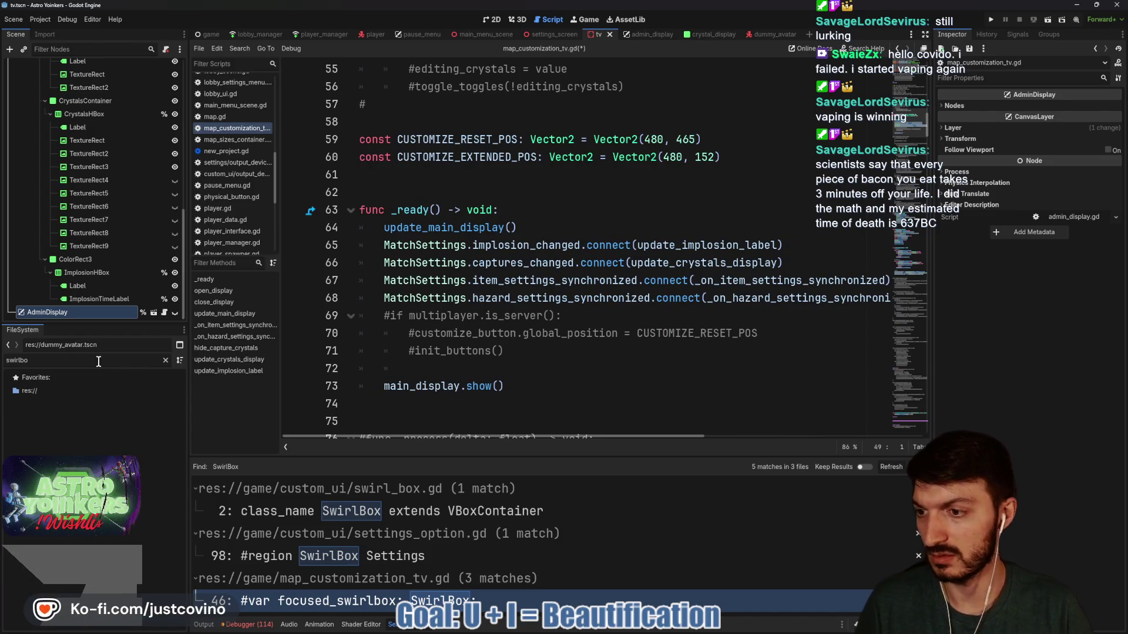
# Open swirl_box.tscn from the filtered FileSystem, view it in 2D, and save it
pyautogui.press('BackSpace')
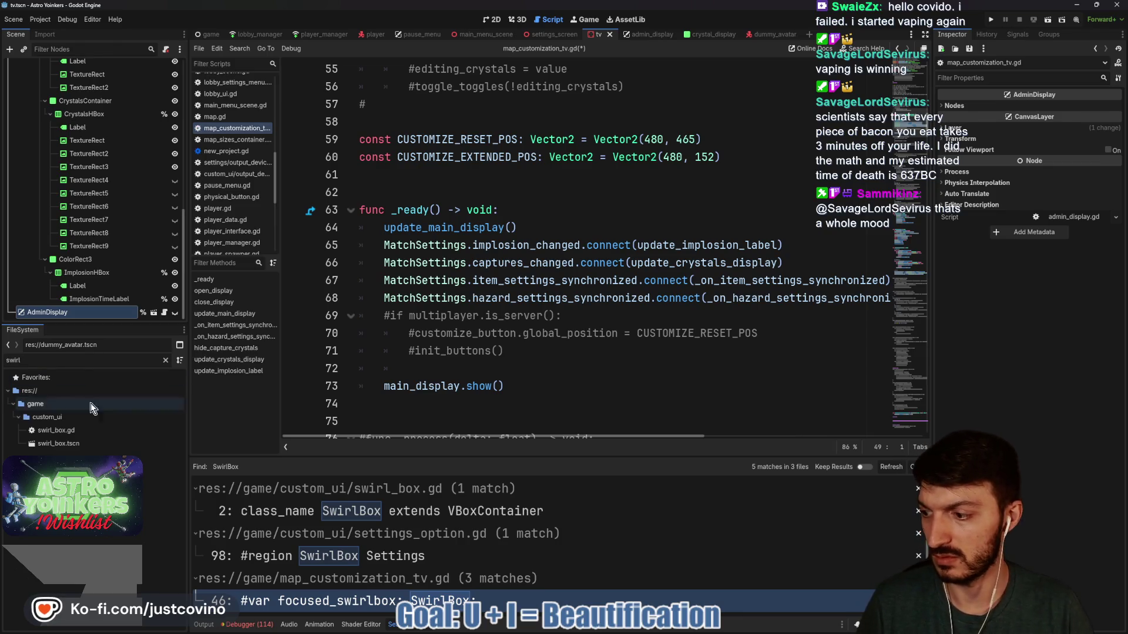
pyautogui.doubleClick(75, 445)
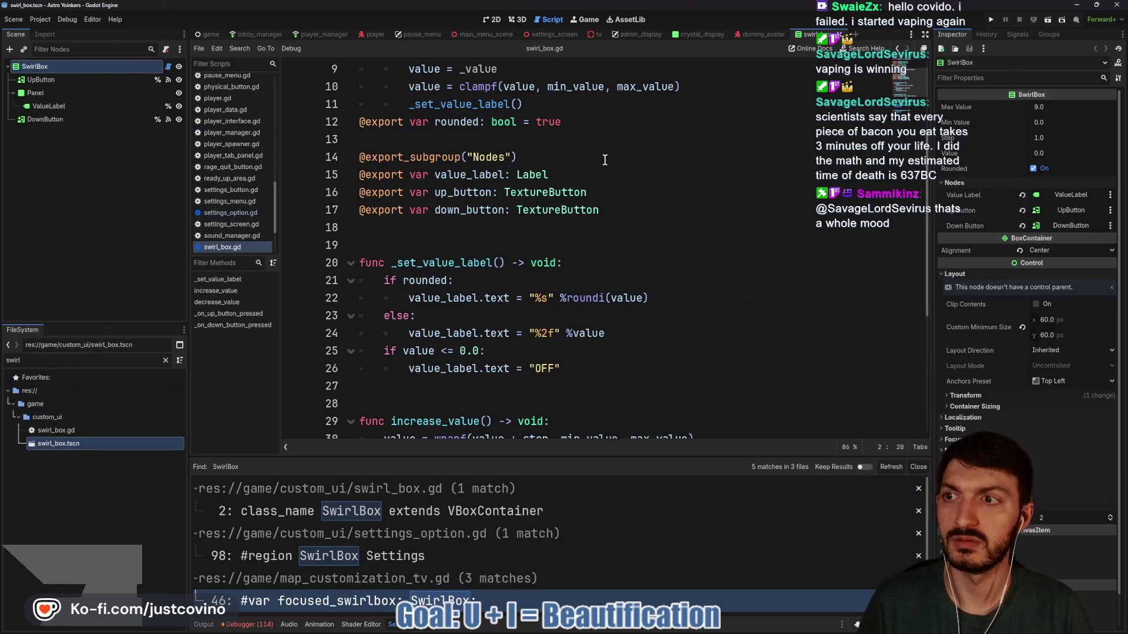
pyautogui.click(487, 23)
pyautogui.hotkey('ctrl', 's')
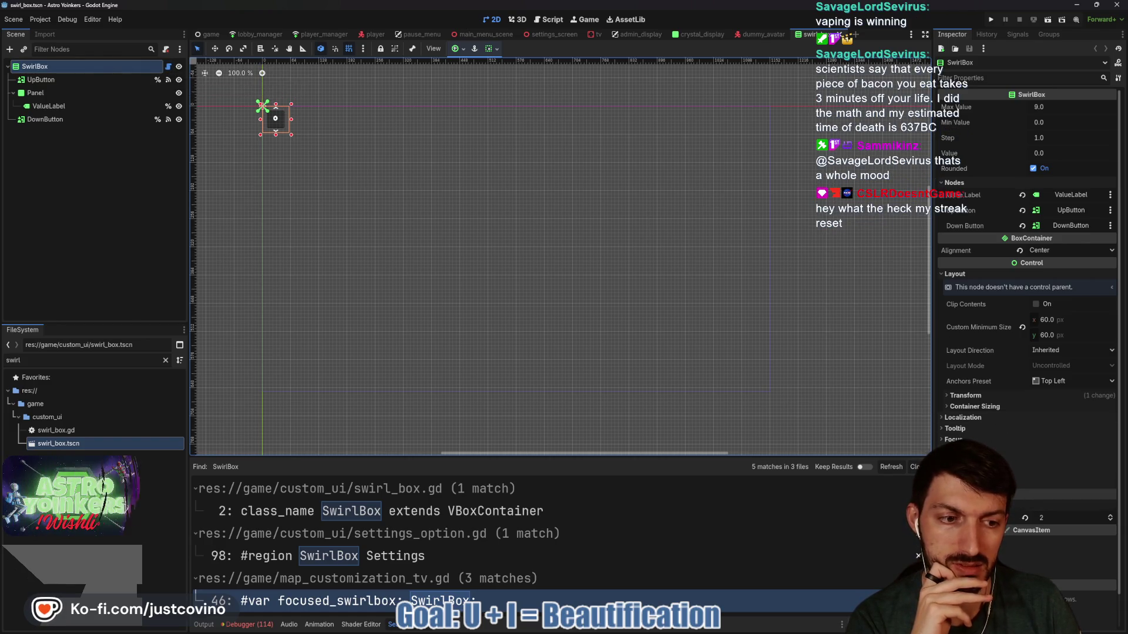
# Expand SwirlBox's Transform, nudge its Scale, and reopen the attached swirl_box.gd script
pyautogui.click(968, 396)
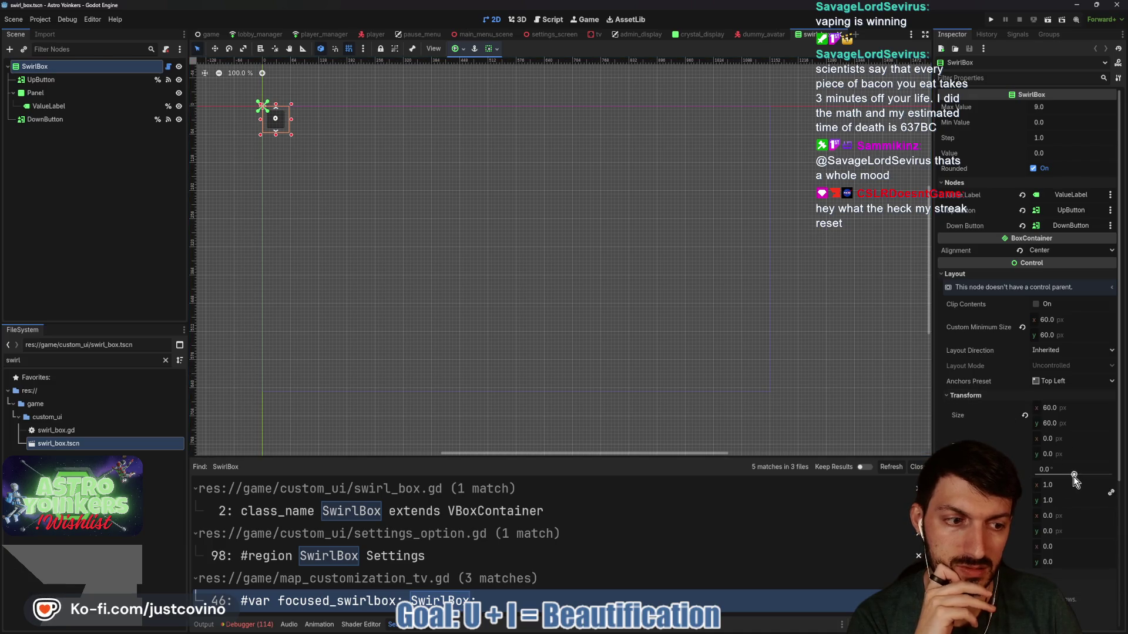
pyautogui.moveTo(1050, 490)
pyautogui.mouseDown()
pyautogui.moveTo(1119, 490)
pyautogui.moveTo(1050, 492)
pyautogui.mouseUp()
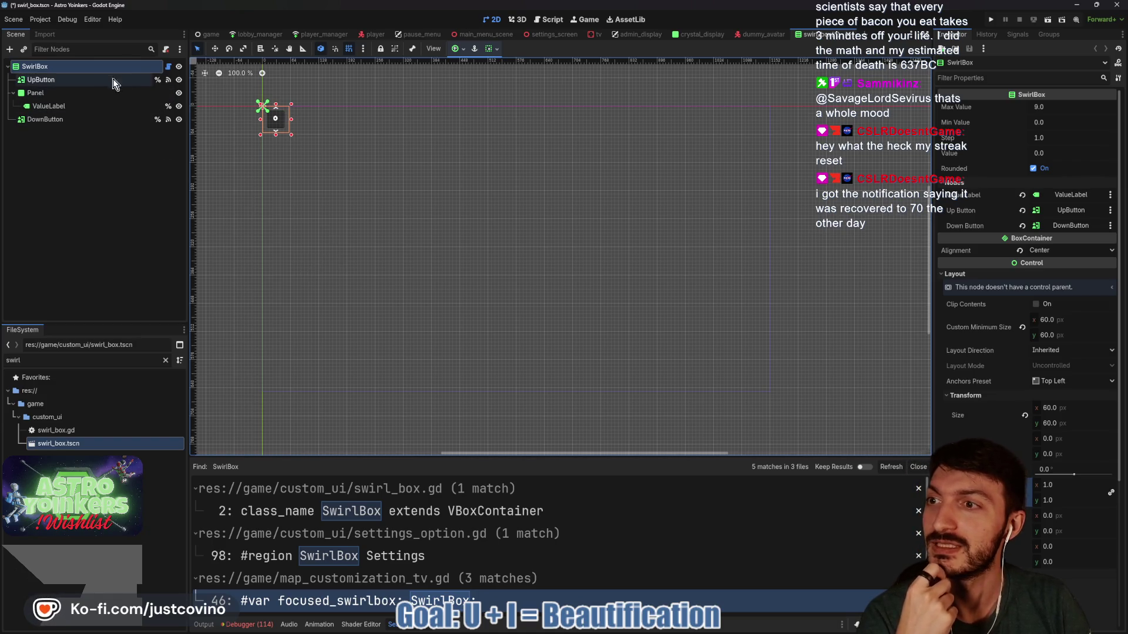
pyautogui.click(168, 66)
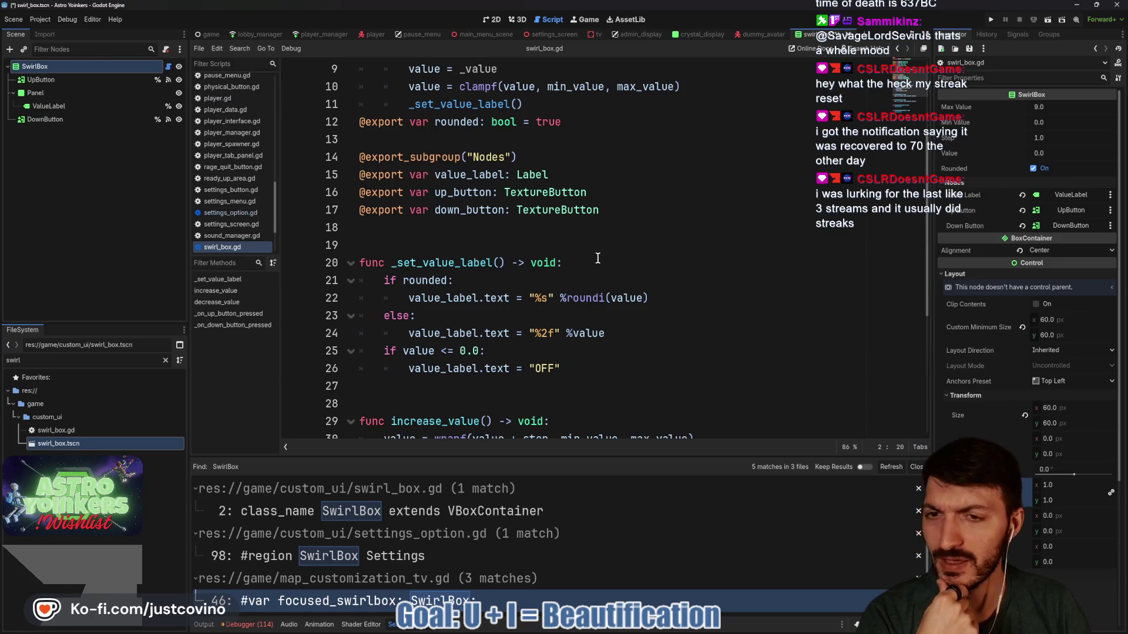
pyautogui.click(503, 231)
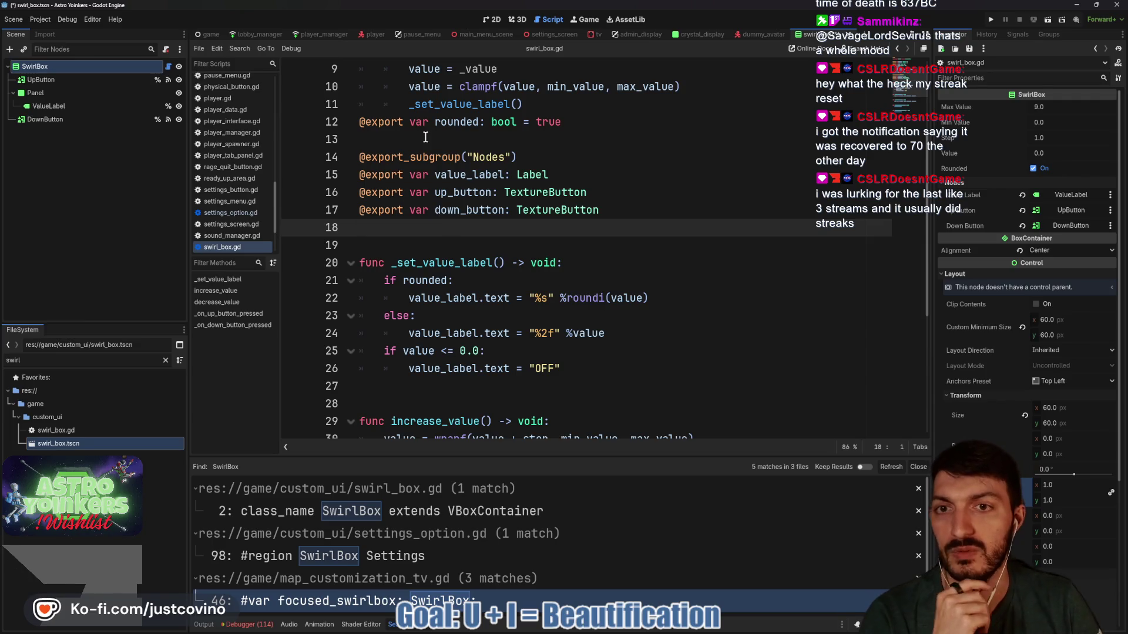
pyautogui.scroll(3, 425, 137)
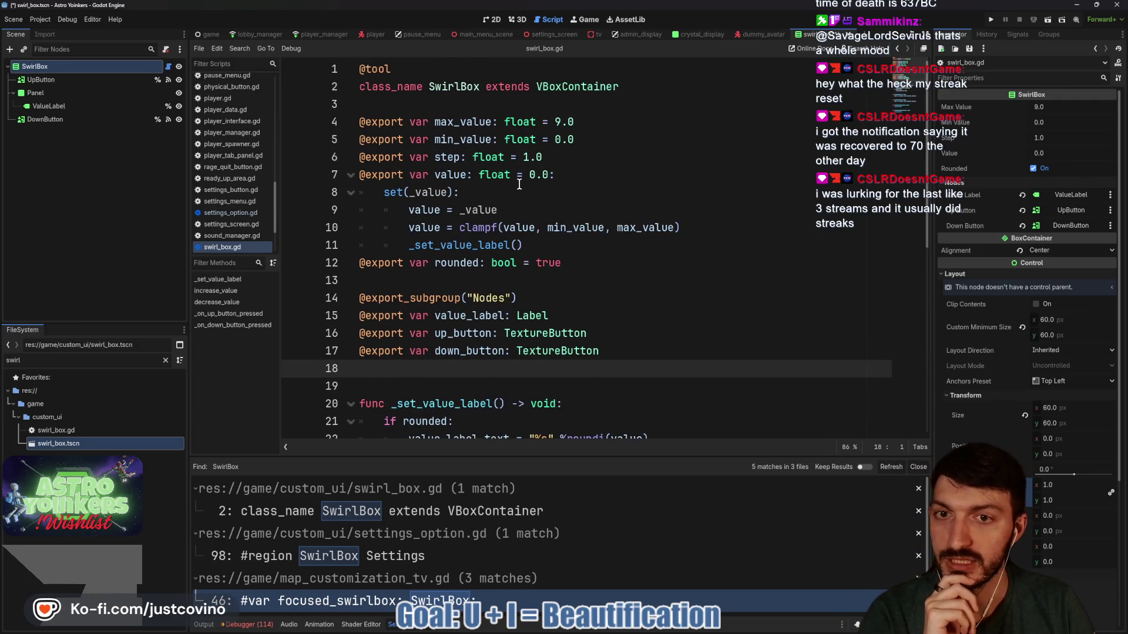
pyautogui.scroll(-4, 501, 294)
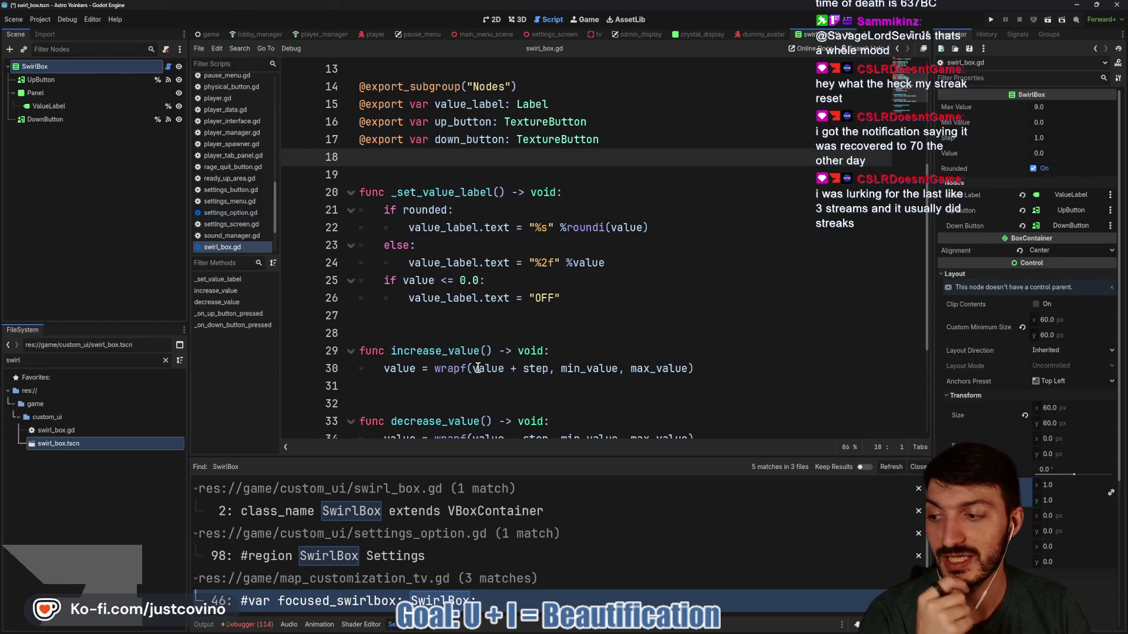
pyautogui.scroll(-3, 439, 341)
pyautogui.scroll(-1, 439, 338)
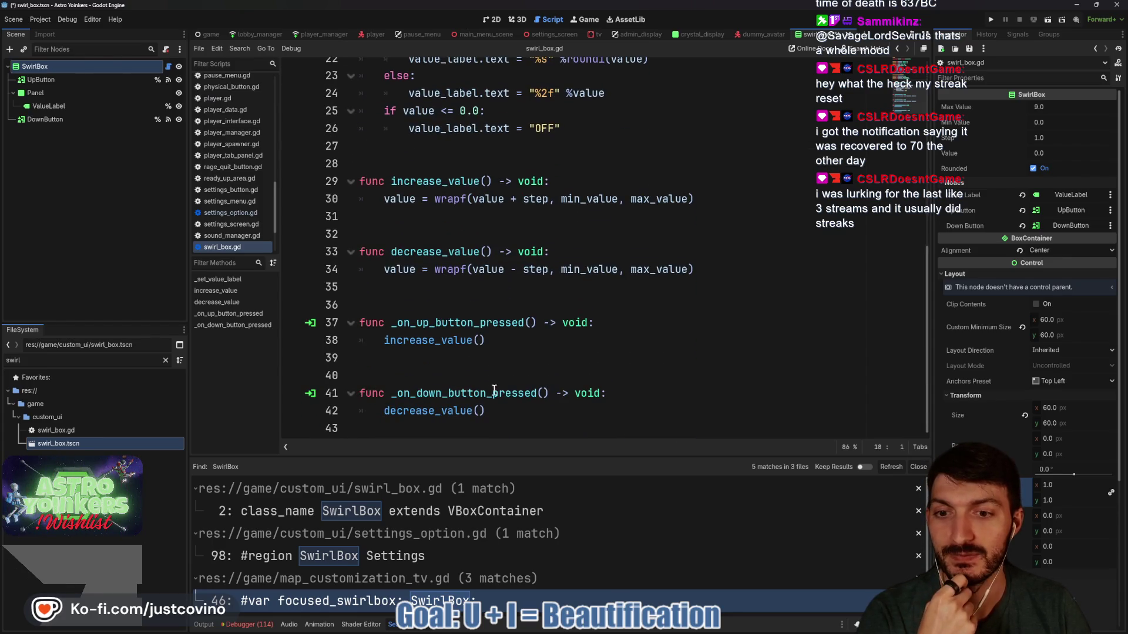
pyautogui.moveTo(634, 457); pyautogui.dragTo(635, 522)
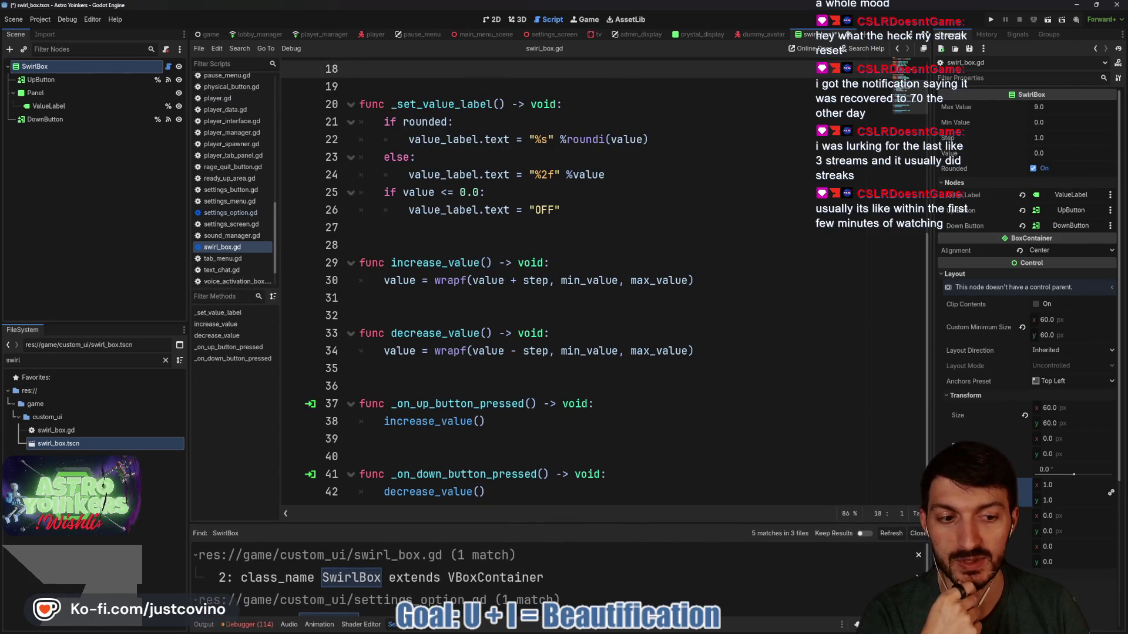
pyautogui.click(917, 533)
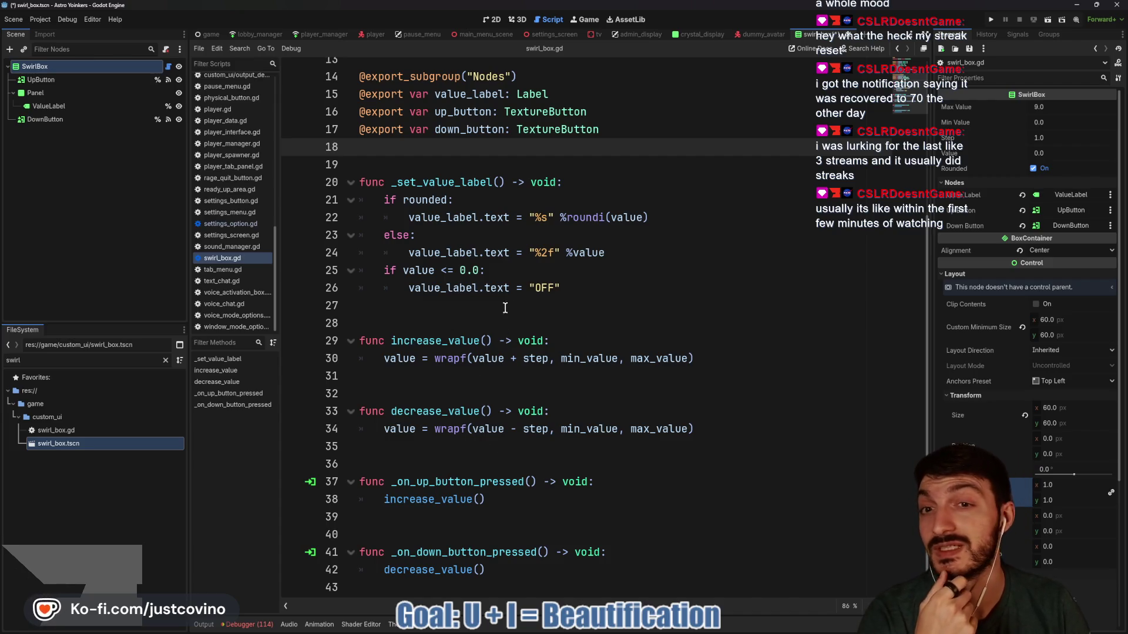
pyautogui.scroll(4, 511, 311)
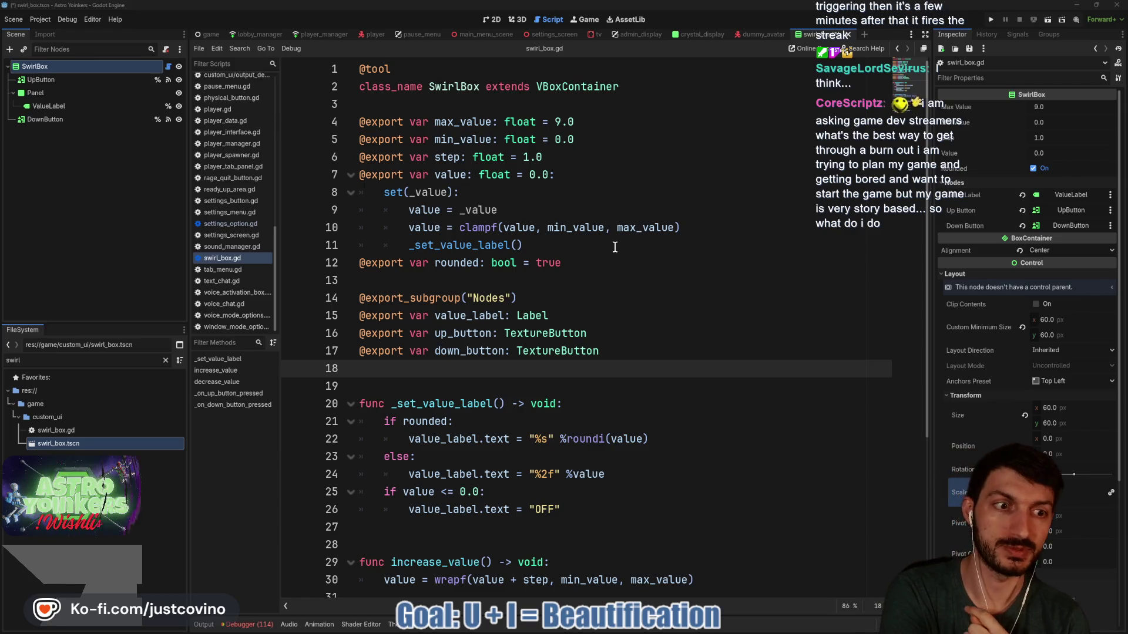
pyautogui.click(551, 283)
pyautogui.hotkey('ctrl', 's')
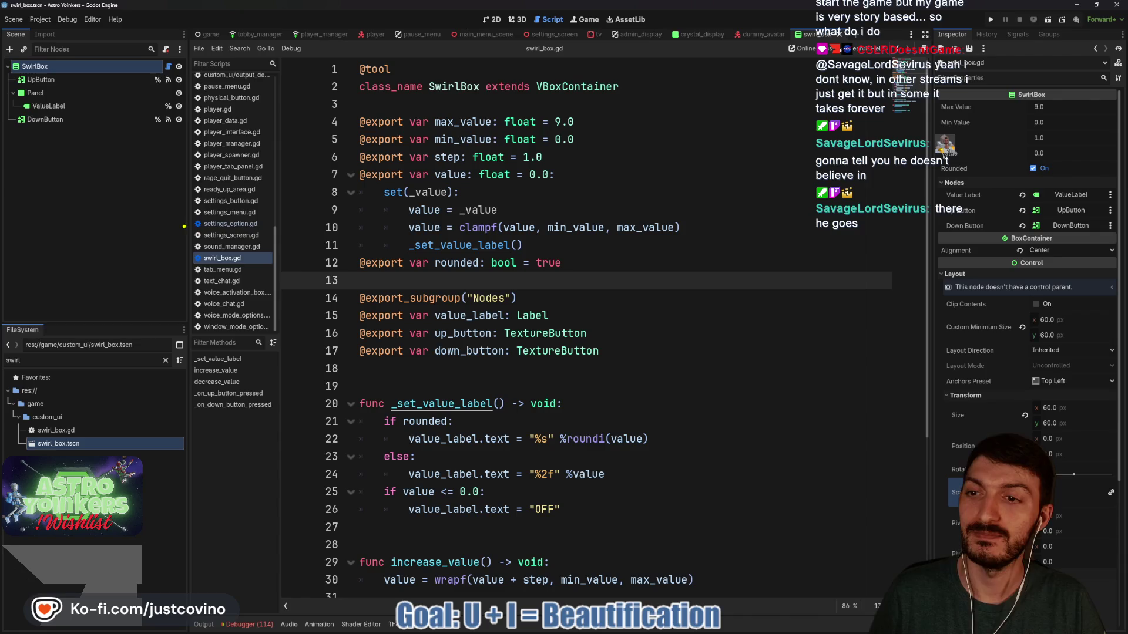
pyautogui.moveTo(141, 174)
pyautogui.mouseDown()
pyautogui.moveTo(424, 325)
pyautogui.moveTo(397, 370)
pyautogui.mouseUp()
pyautogui.moveTo(270, 196)
pyautogui.mouseDown()
pyautogui.moveTo(207, 289)
pyautogui.moveTo(283, 235)
pyautogui.moveTo(283, 254)
pyautogui.mouseUp()
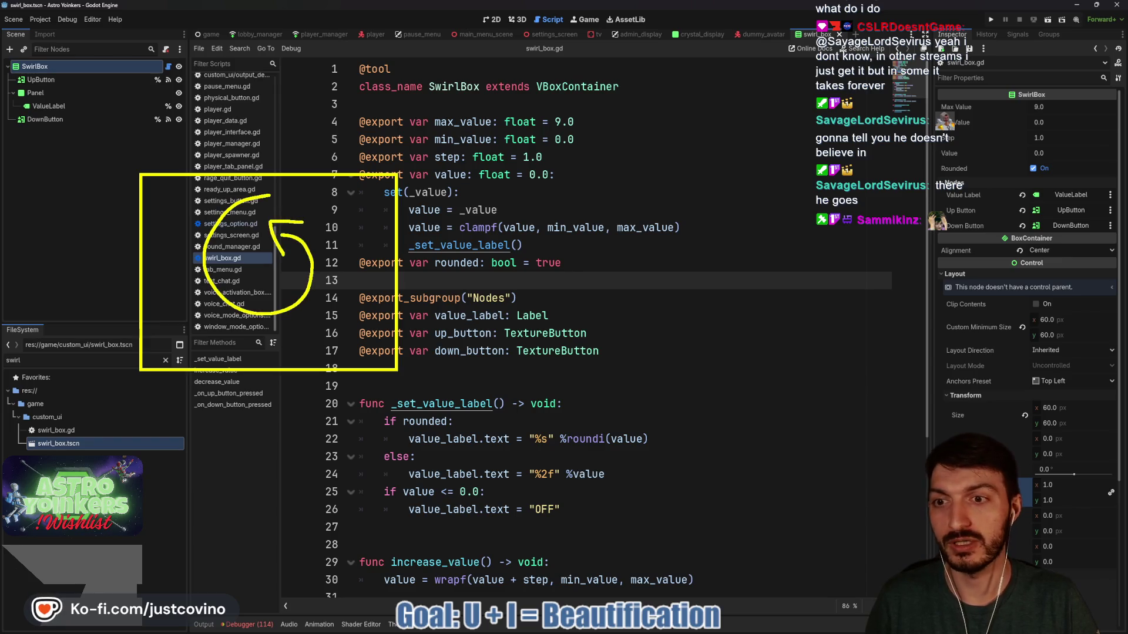
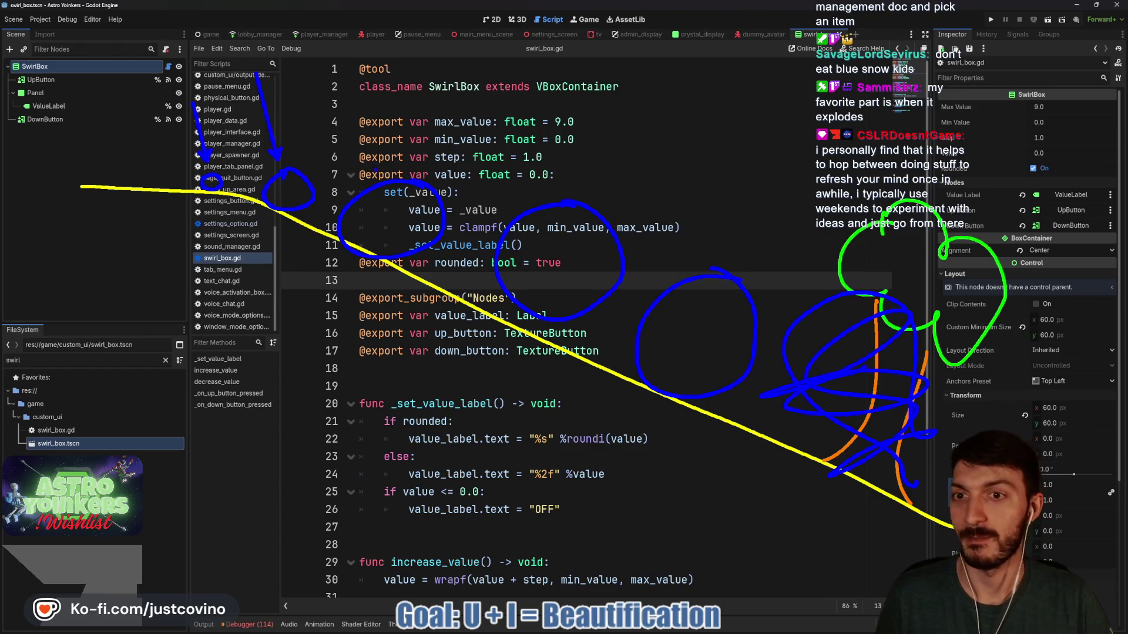
# Draw four blue downward arrows over the exported variables, the setter and the code
pyautogui.moveTo(346, 67); pyautogui.dragTo(379, 170)
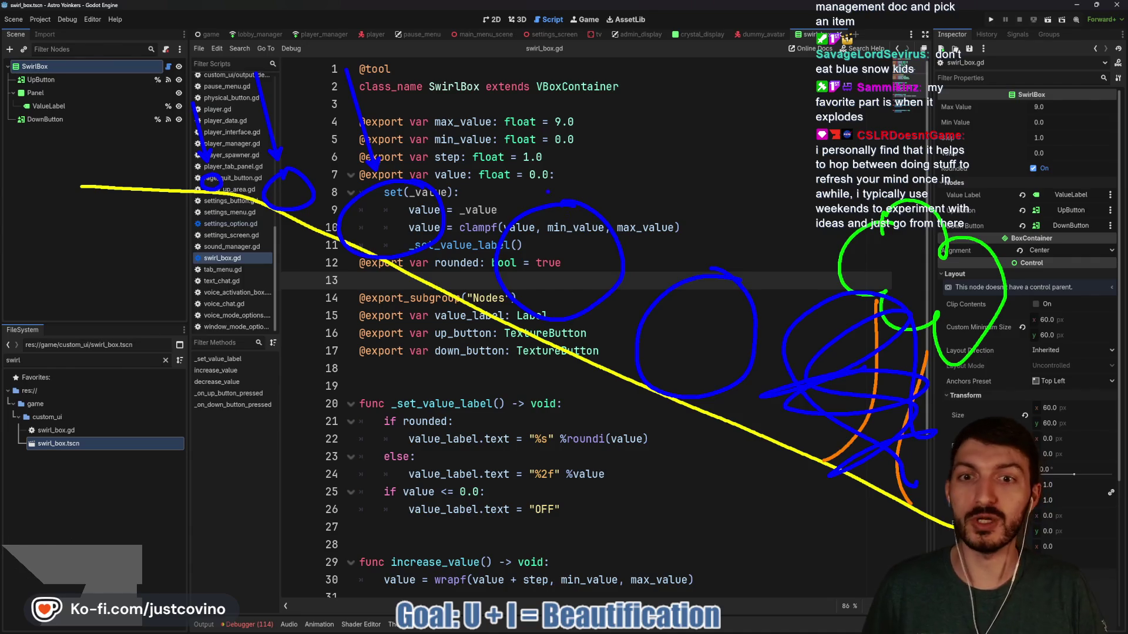
pyautogui.moveTo(509, 64); pyautogui.dragTo(531, 191)
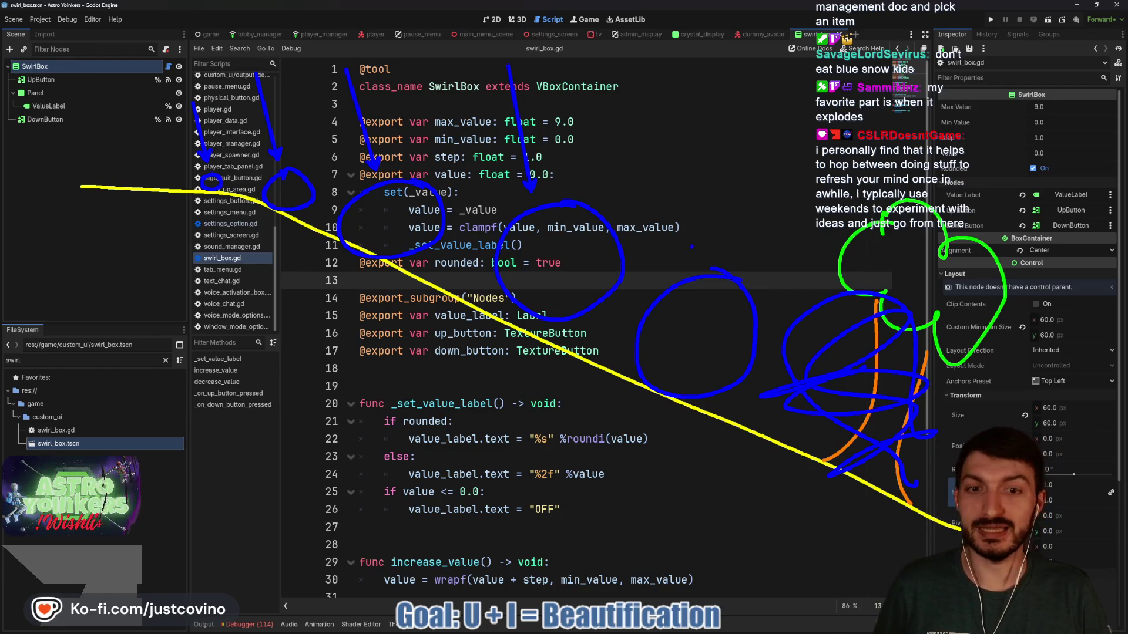
pyautogui.moveTo(658, 41); pyautogui.dragTo(687, 257)
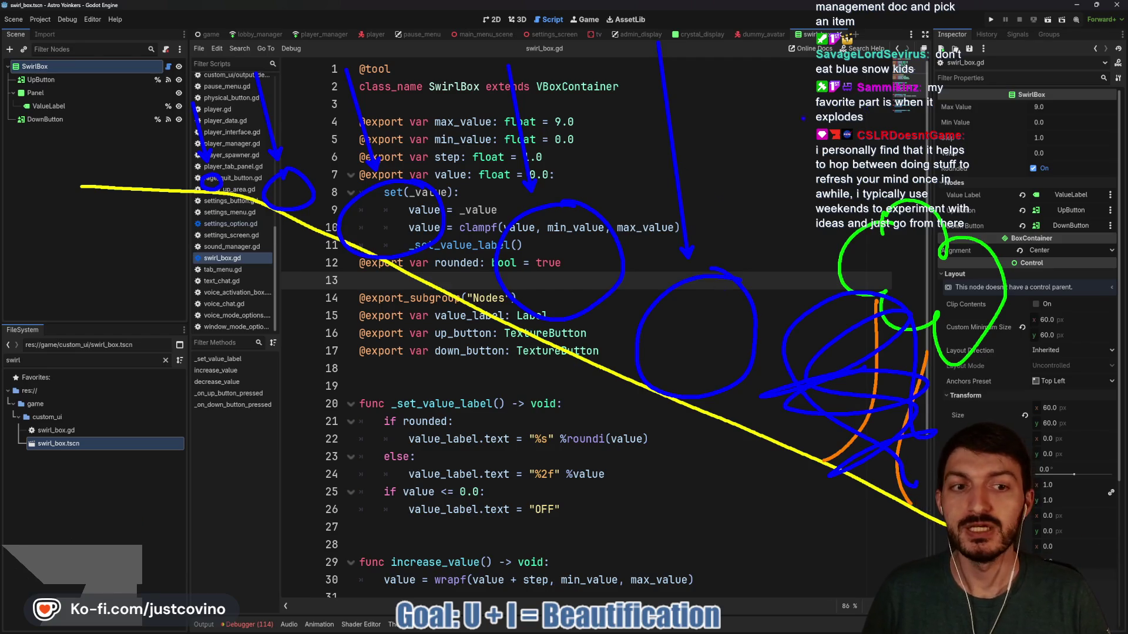
pyautogui.moveTo(768, 91); pyautogui.dragTo(809, 267)
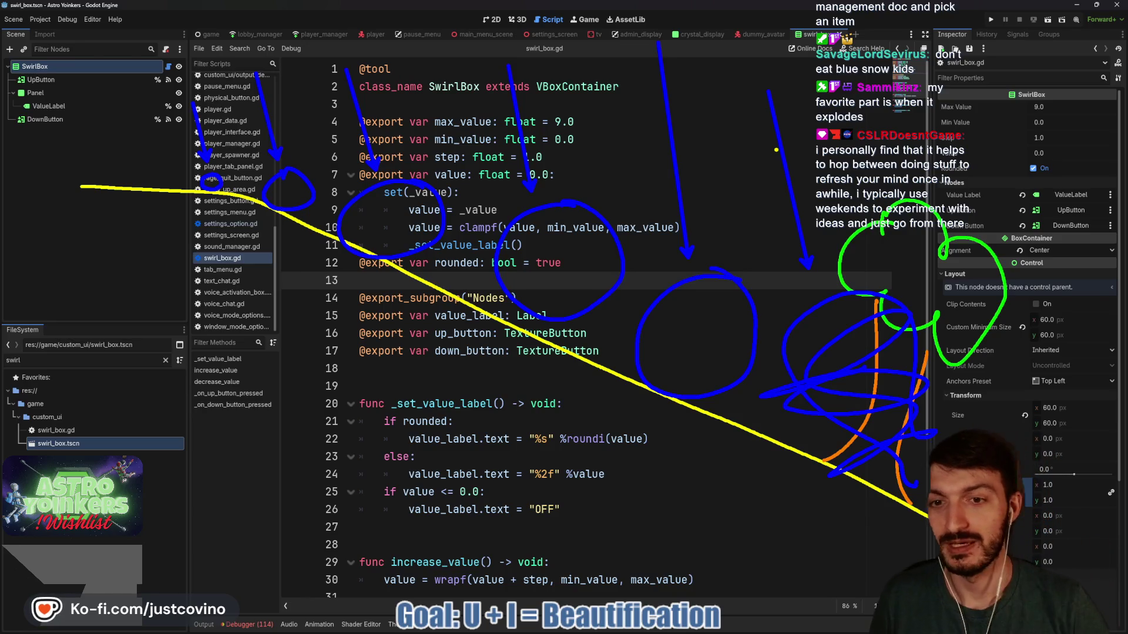
# Draw a yellow curve looping back left under the code with an arrowhead, then clear the drawings
pyautogui.moveTo(815, 484)
pyautogui.mouseDown()
pyautogui.moveTo(812, 496)
pyautogui.moveTo(671, 511)
pyautogui.moveTo(417, 442)
pyautogui.moveTo(209, 308)
pyautogui.moveTo(184, 227)
pyautogui.mouseUp()
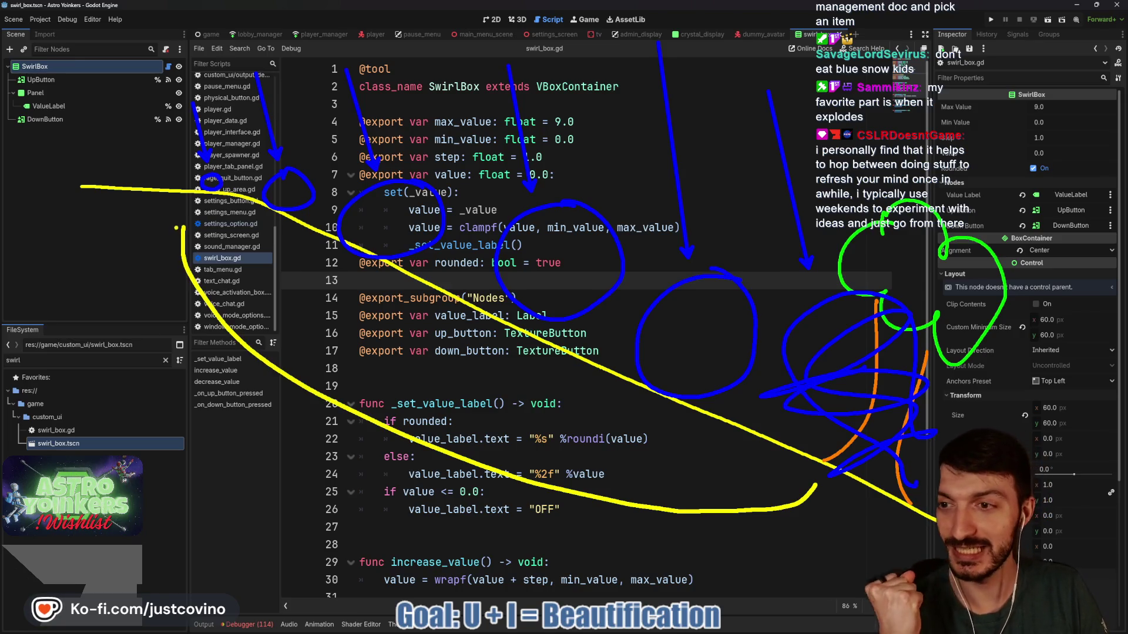
pyautogui.moveTo(170, 238); pyautogui.dragTo(203, 218)
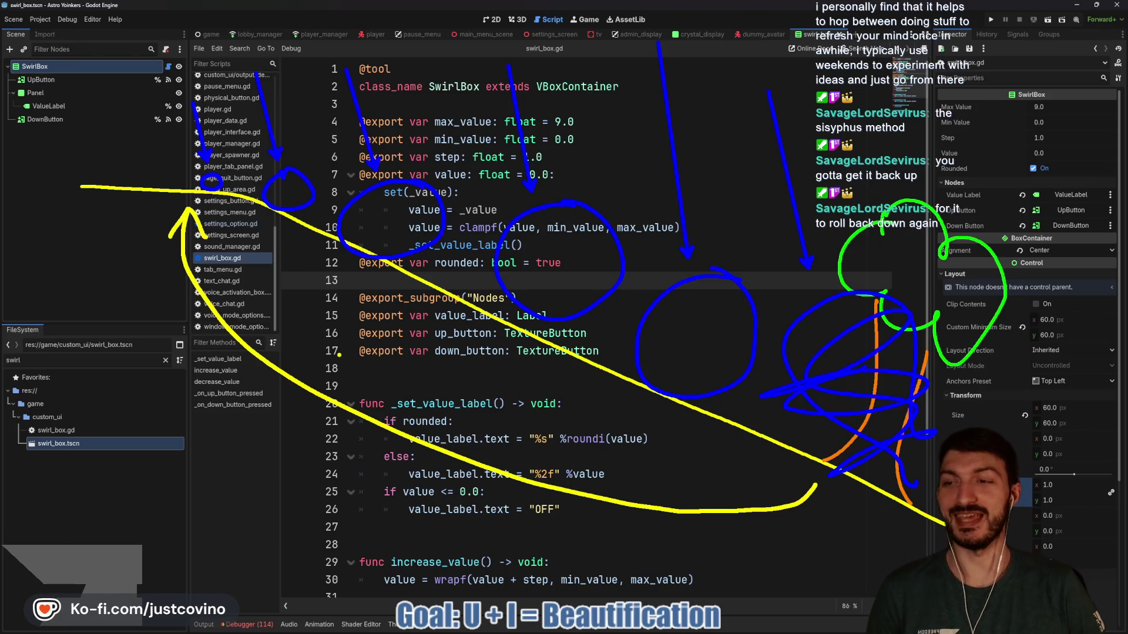
pyautogui.press('Escape')
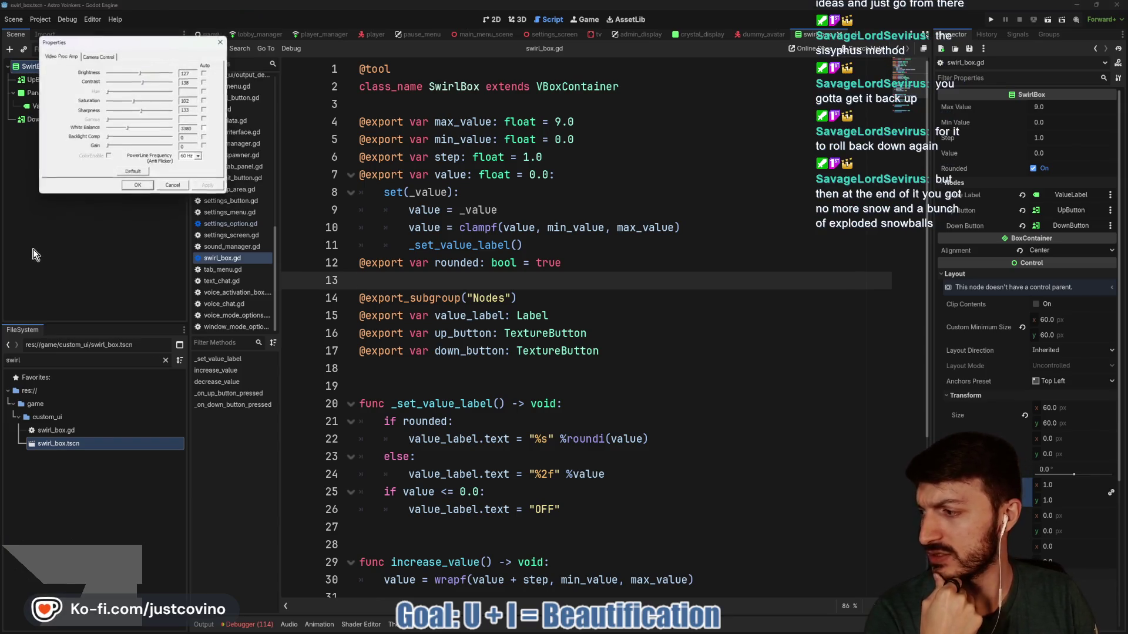
# Adjust the webcam exposure in its camera Properties dialog and confirm with OK
pyautogui.moveTo(133, 95); pyautogui.dragTo(135, 97)
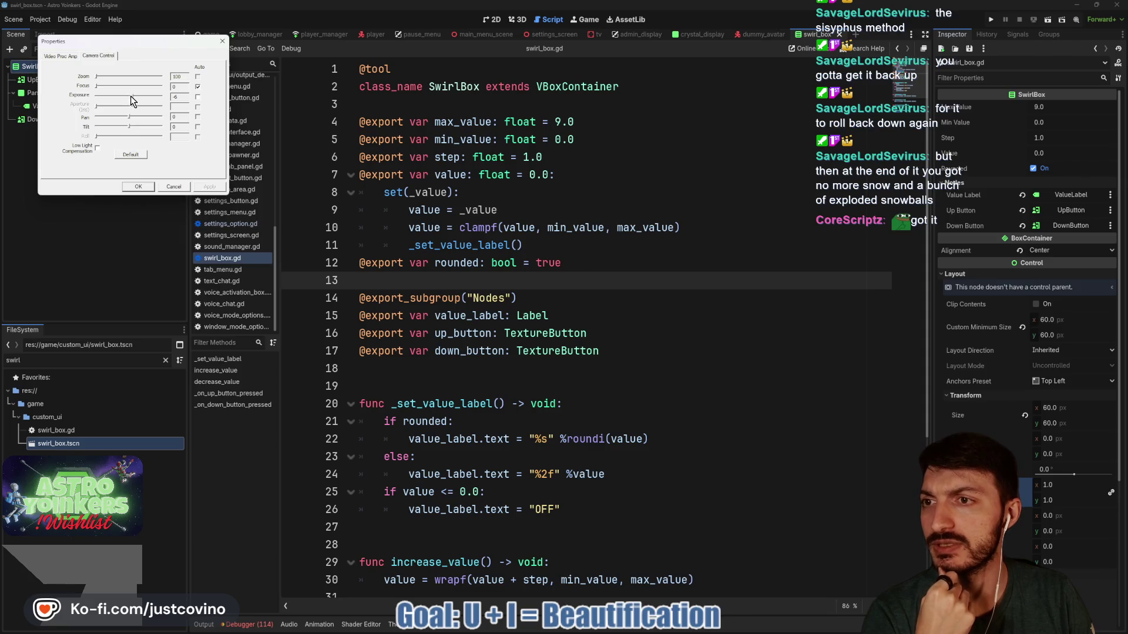
pyautogui.click(133, 96)
pyautogui.click(138, 186)
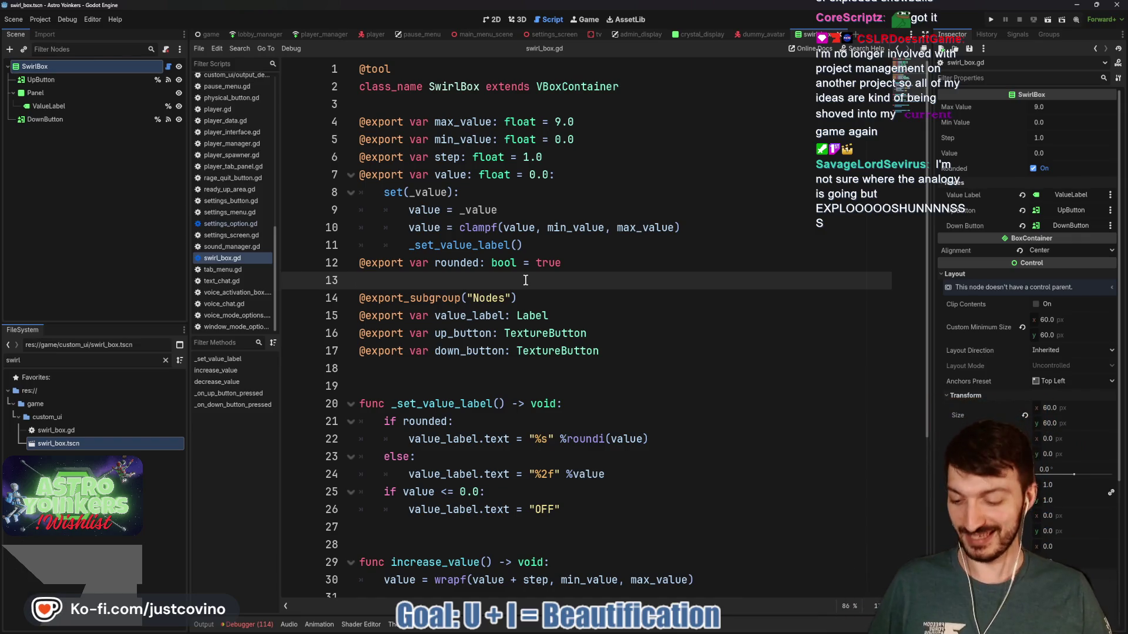
pyautogui.scroll(-2, 526, 280)
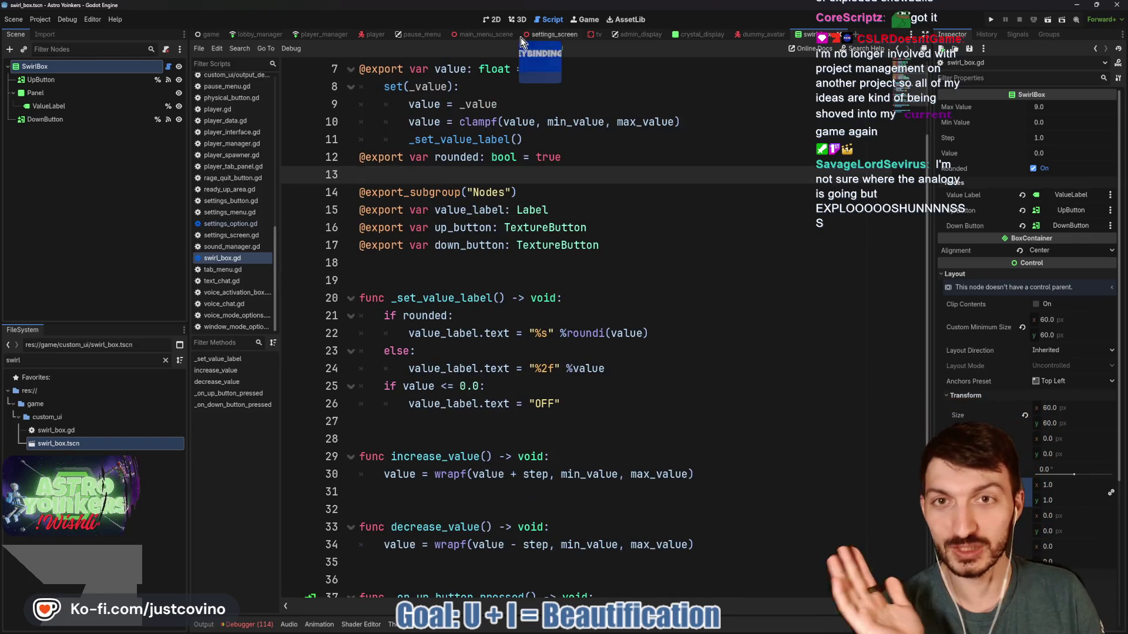
pyautogui.click(519, 17)
pyautogui.click(492, 19)
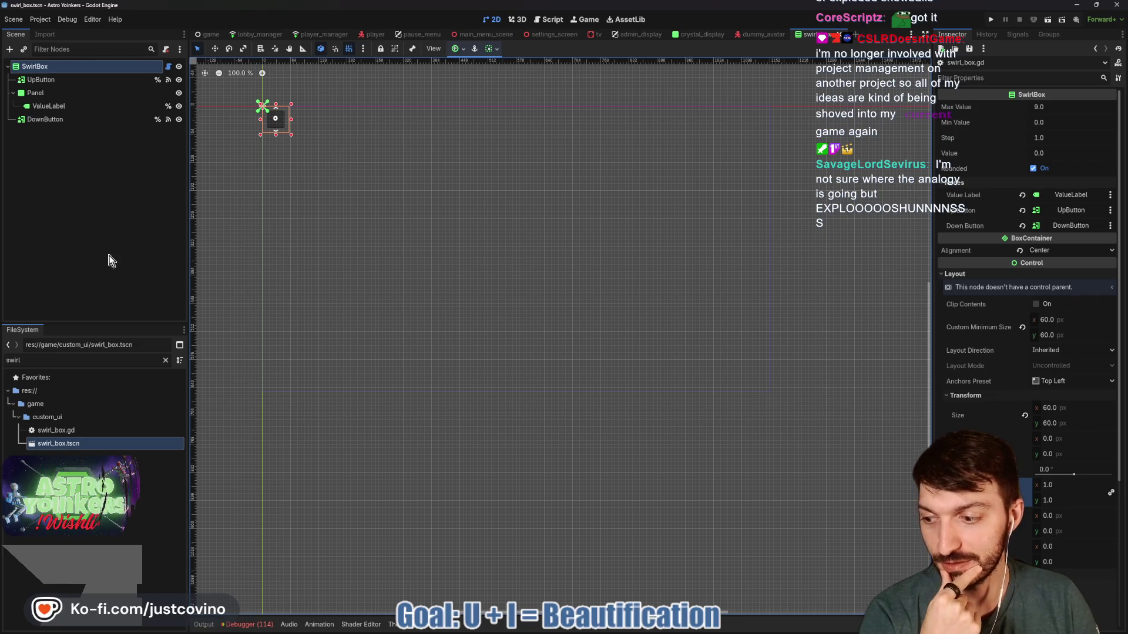
pyautogui.click(168, 66)
pyautogui.click(438, 276)
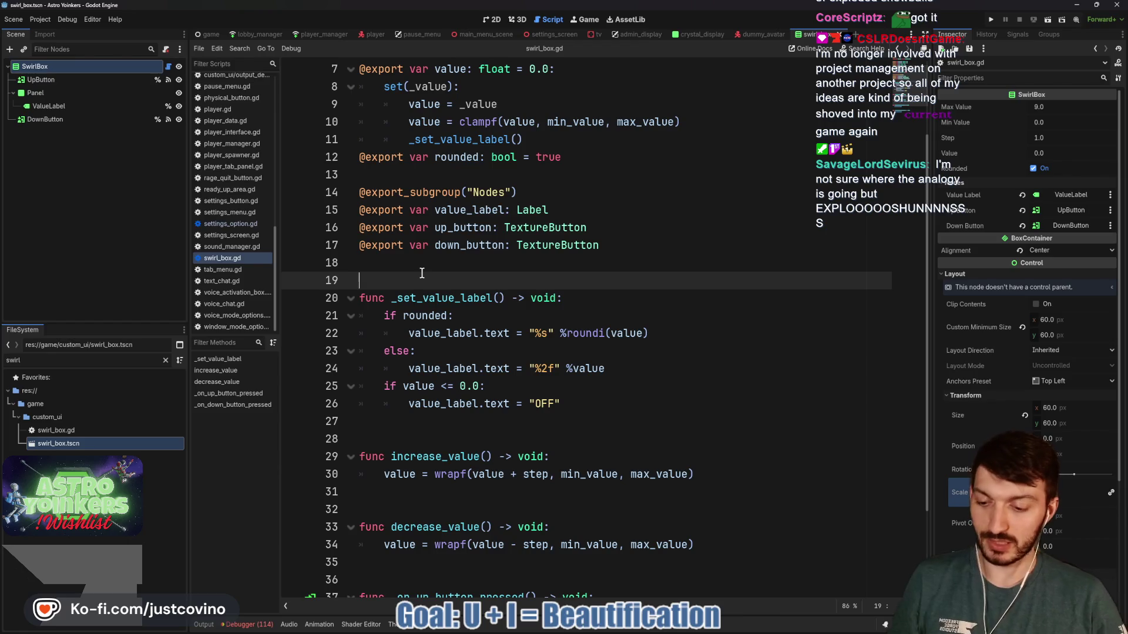
# Draw a yellow box around lines 15–25 with a circular loop arrow around lines 18–22
pyautogui.moveTo(421, 206); pyautogui.dragTo(217, 390)
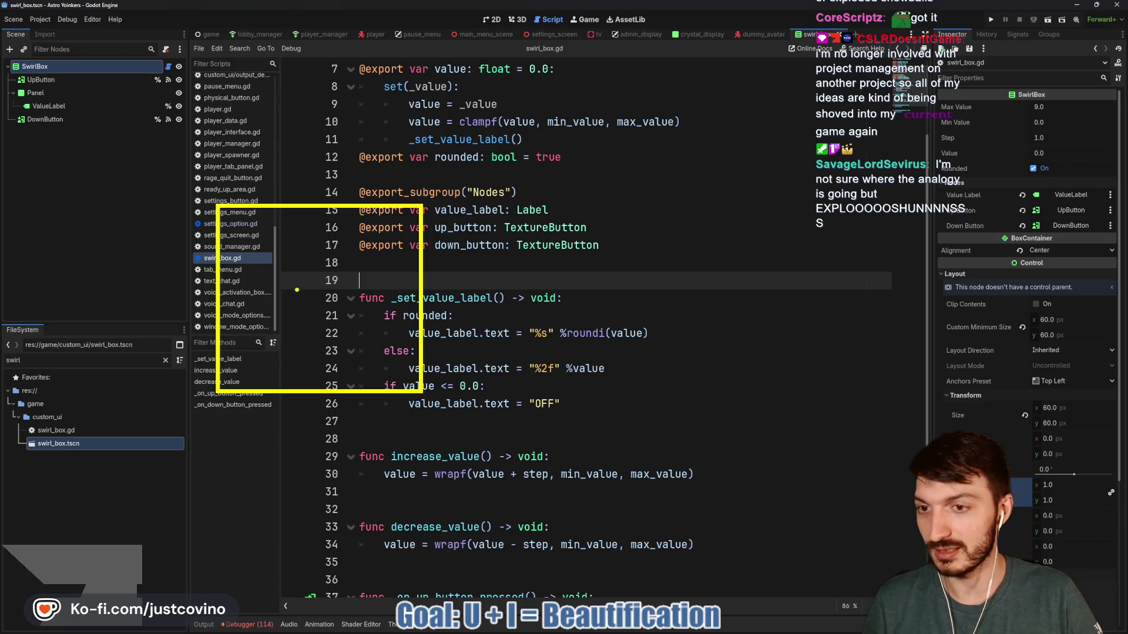
pyautogui.moveTo(300, 237); pyautogui.dragTo(253, 312)
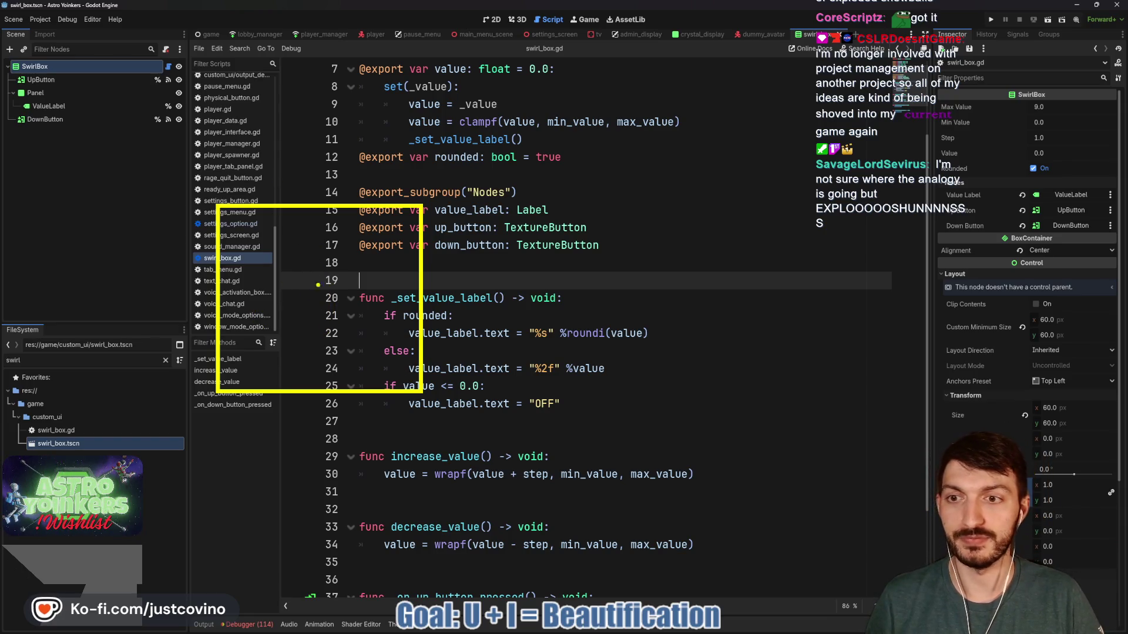
pyautogui.moveTo(333, 251)
pyautogui.mouseDown()
pyautogui.moveTo(281, 240)
pyautogui.moveTo(346, 317)
pyautogui.mouseUp()
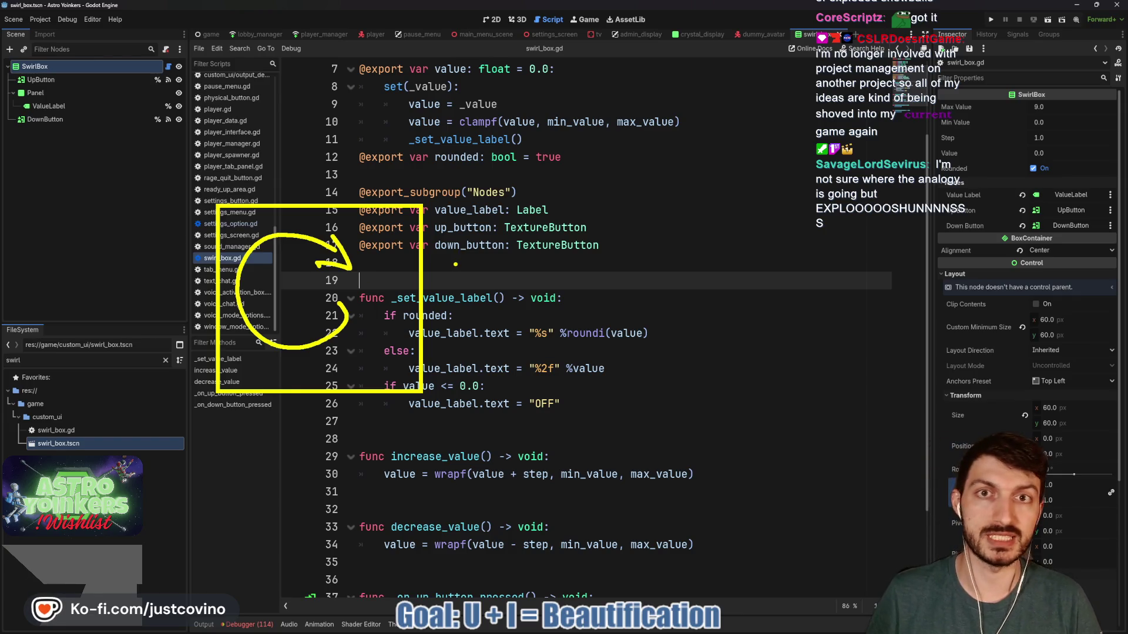
# Draw an arrow up toward line 12 and write 'Reward' beside it
pyautogui.moveTo(441, 247)
pyautogui.mouseDown()
pyautogui.moveTo(569, 156)
pyautogui.moveTo(574, 166)
pyautogui.mouseUp()
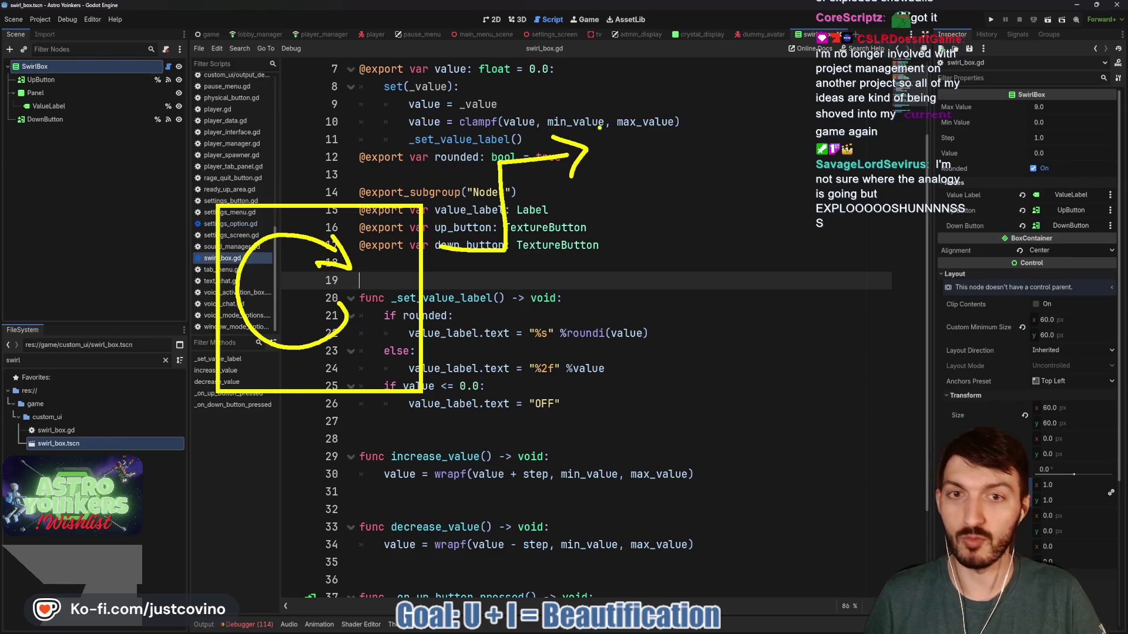
pyautogui.moveTo(605, 135); pyautogui.dragTo(605, 174)
pyautogui.write('Reward')
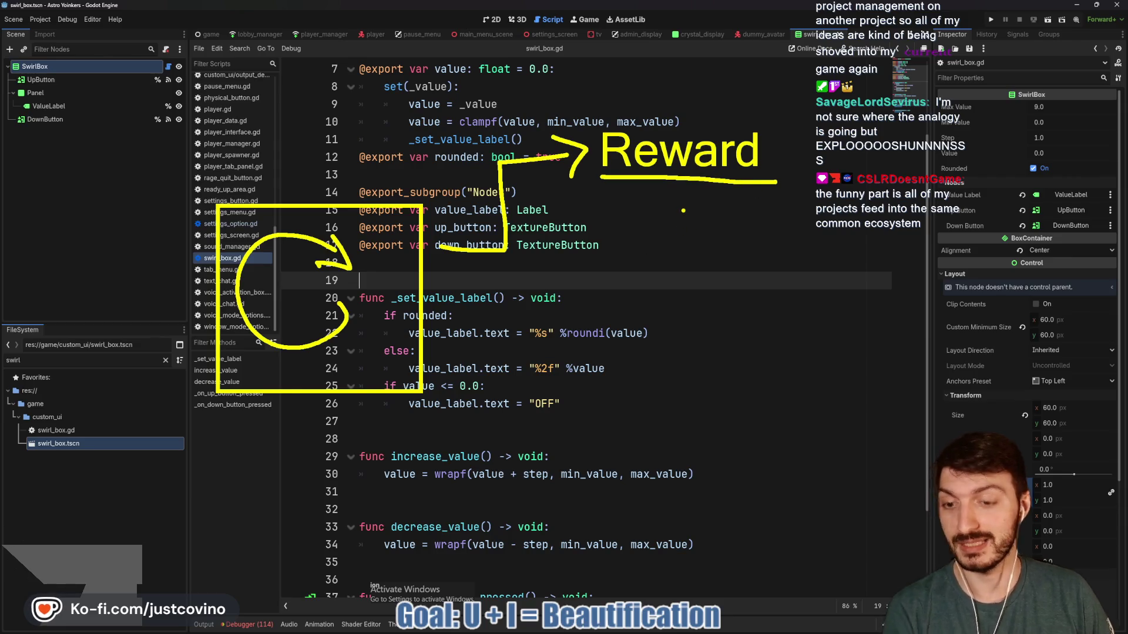
# Draw a yellow stroke underlining the 'Reward' annotation
pyautogui.moveTo(599, 178); pyautogui.dragTo(785, 179)
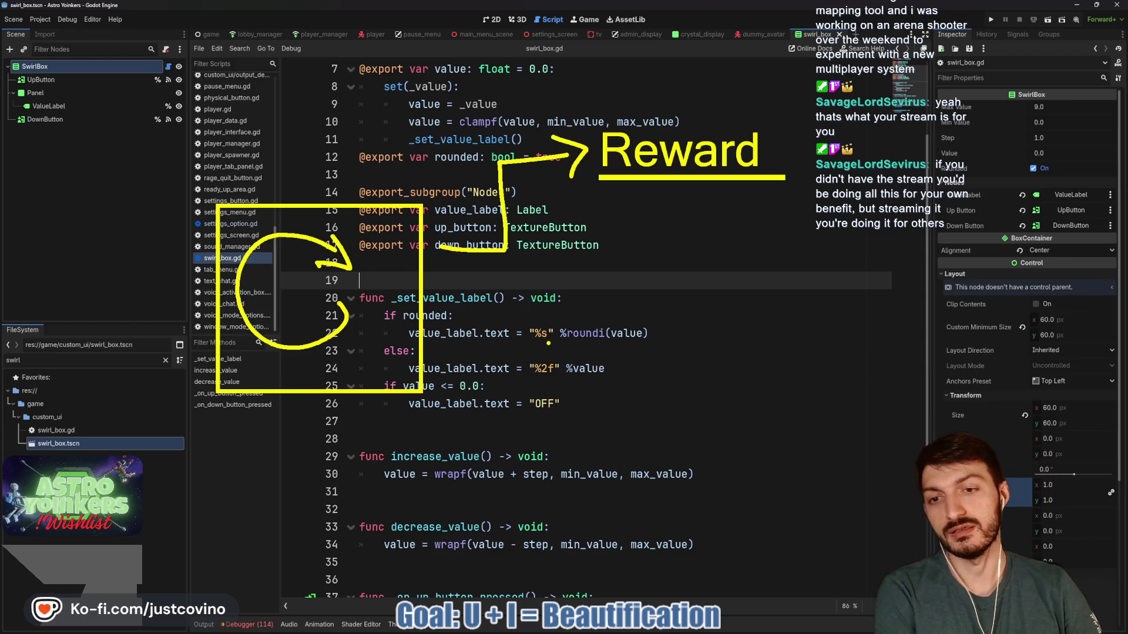
pyautogui.moveTo(527, 308)
pyautogui.mouseDown()
pyautogui.moveTo(647, 395)
pyautogui.moveTo(900, 537)
pyautogui.mouseUp()
pyautogui.moveTo(575, 378); pyautogui.dragTo(575, 478)
pyautogui.moveTo(560, 335)
pyautogui.mouseDown()
pyautogui.moveTo(561, 440)
pyautogui.moveTo(561, 398)
pyautogui.mouseUp()
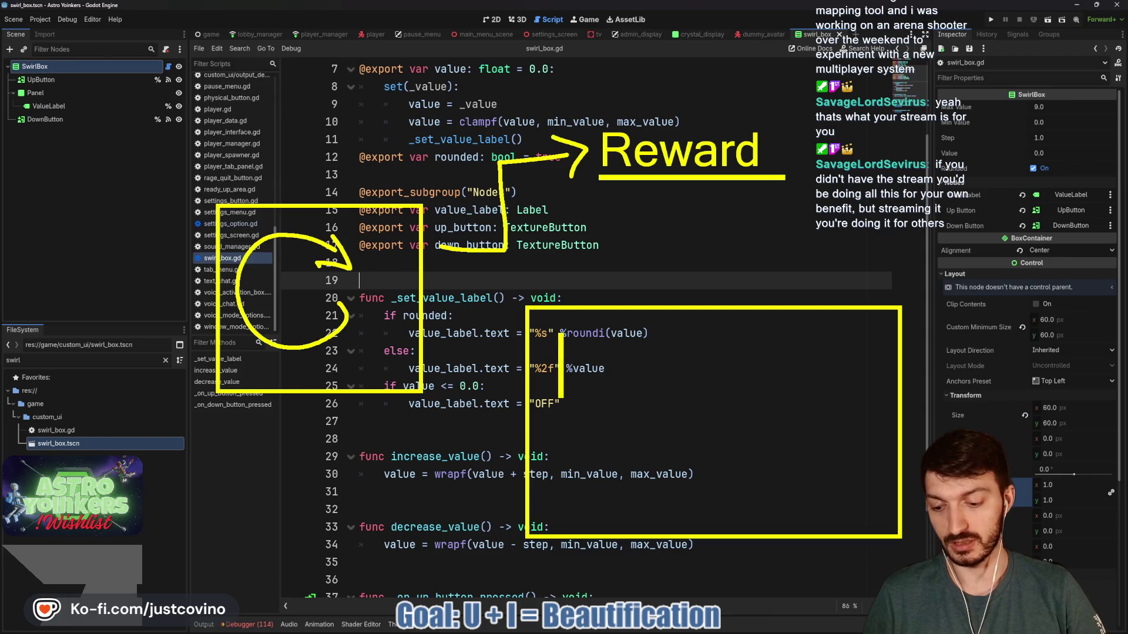
pyautogui.write('FFS')
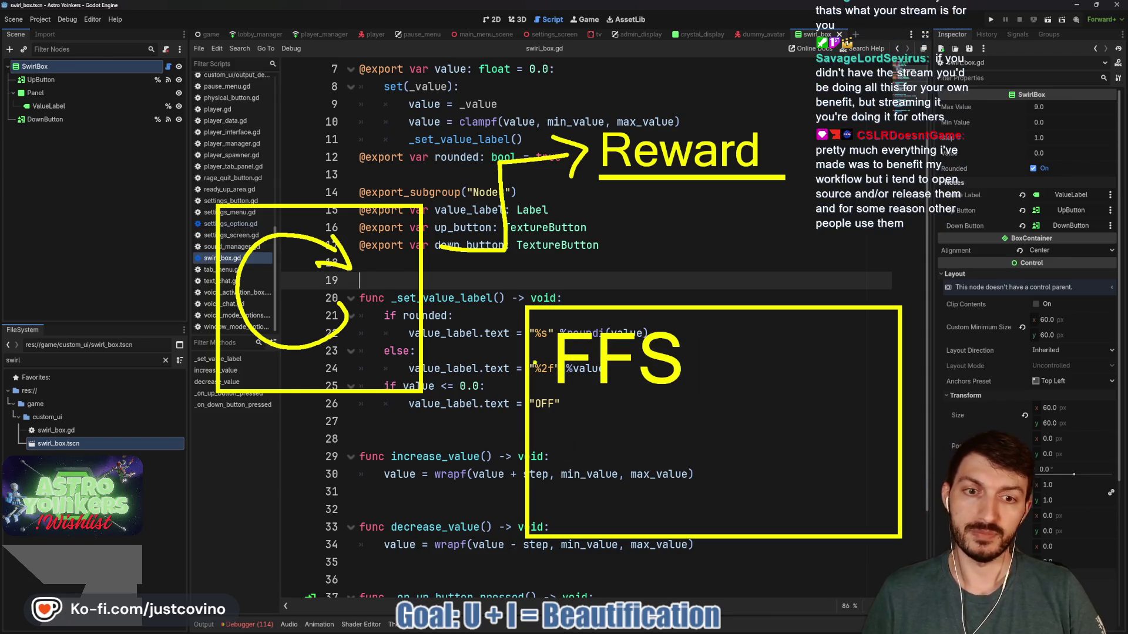
pyautogui.moveTo(514, 429); pyautogui.dragTo(441, 381)
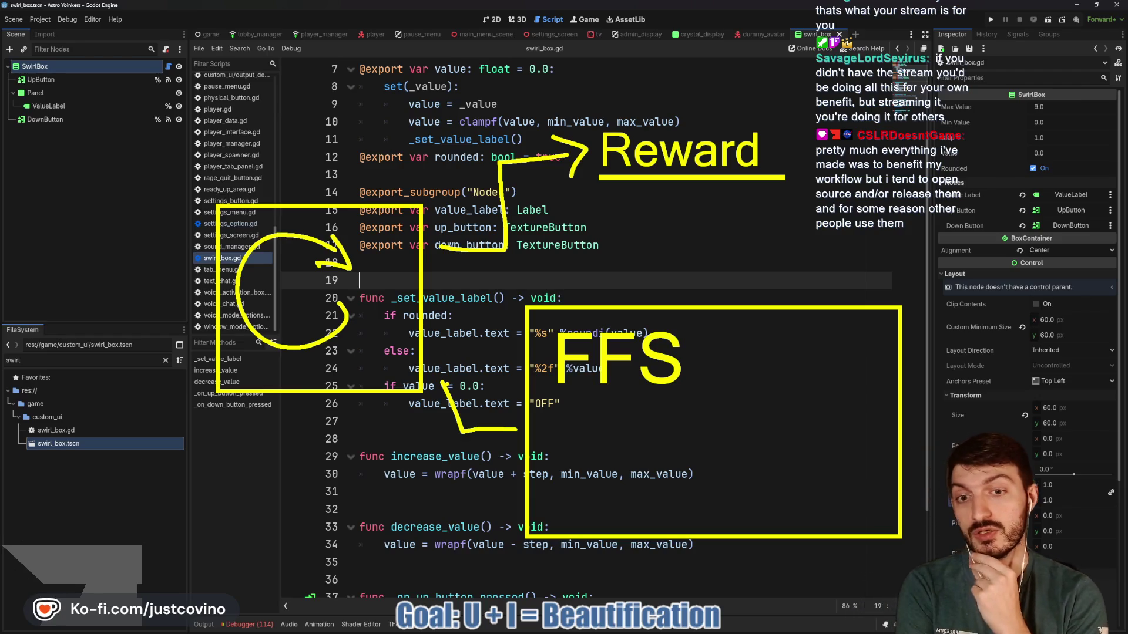
pyautogui.moveTo(562, 439)
pyautogui.mouseDown()
pyautogui.moveTo(640, 440)
pyautogui.moveTo(632, 454)
pyautogui.mouseUp()
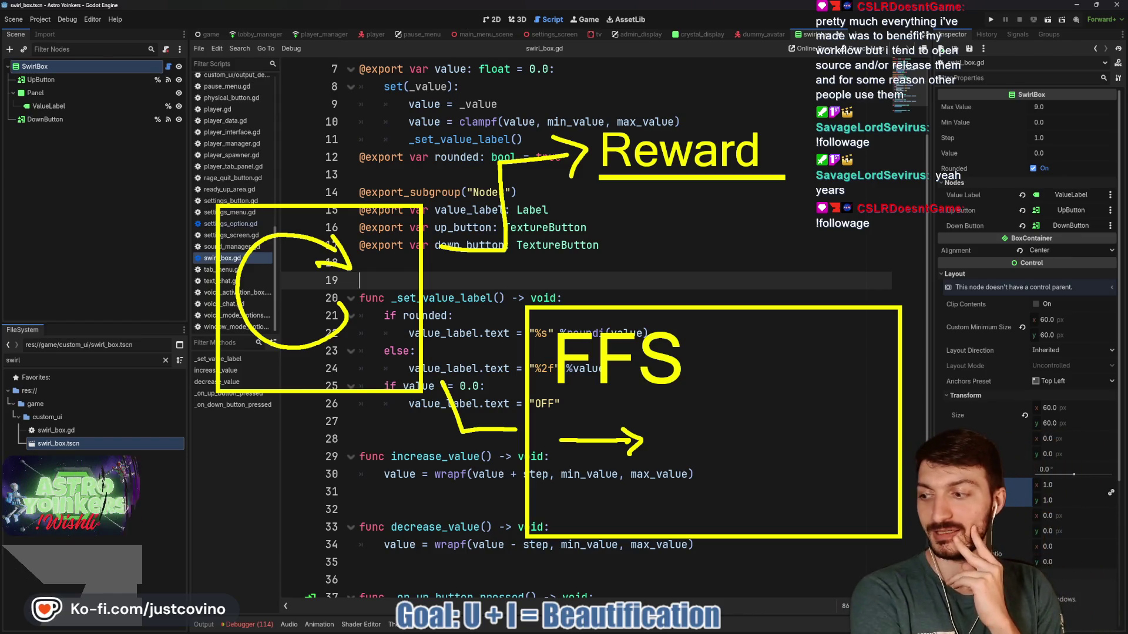
pyautogui.press('Escape')
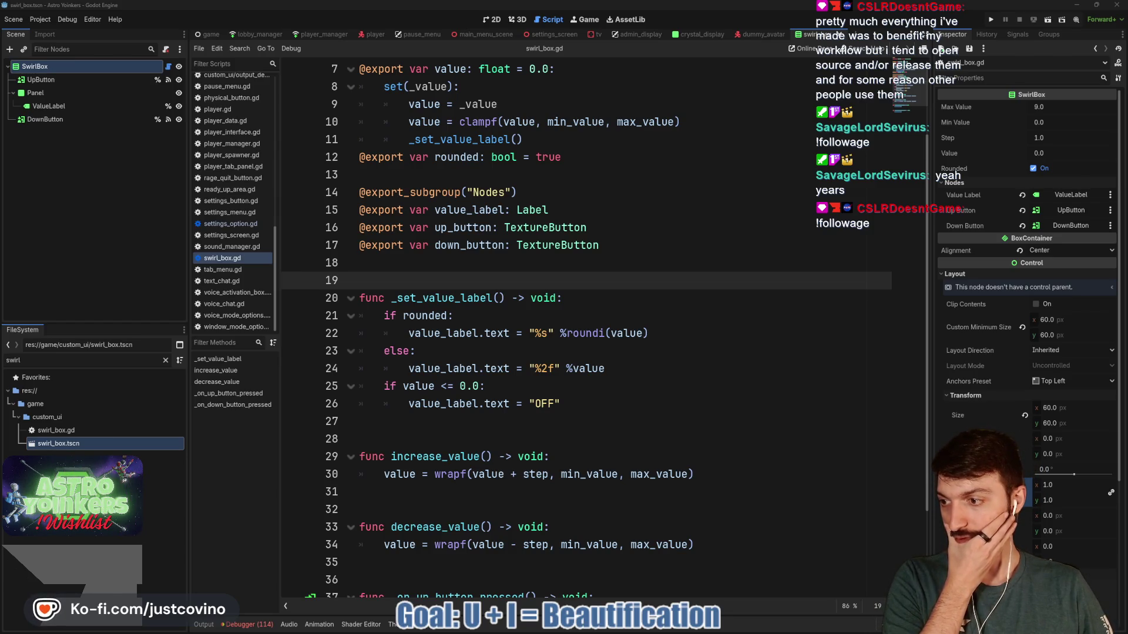
pyautogui.click(485, 264)
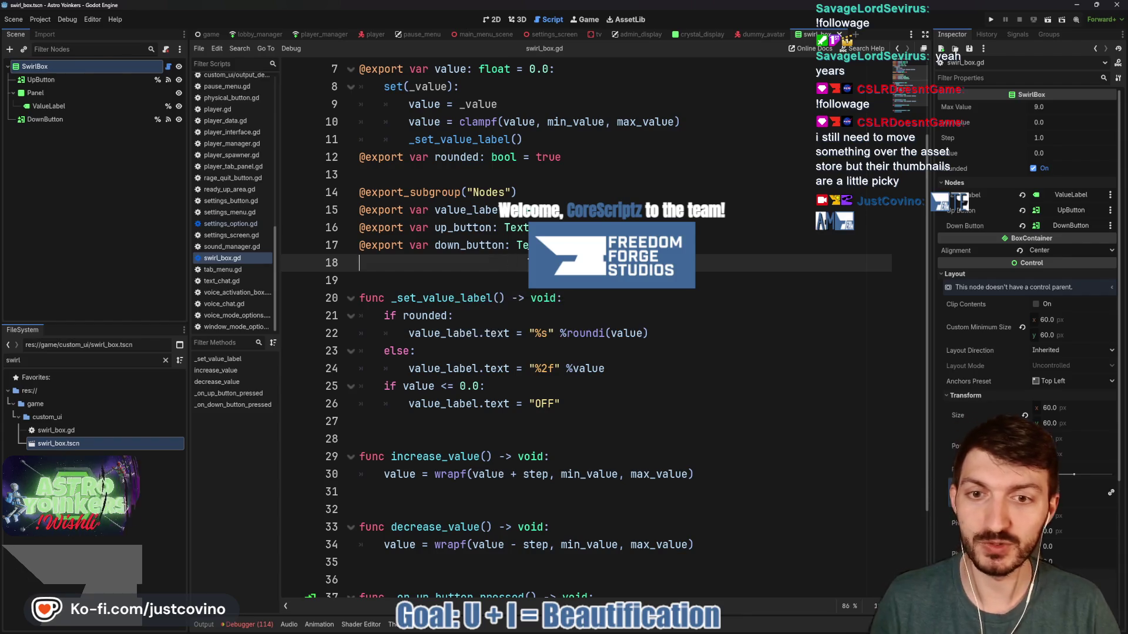
# Open the admin_display scene's script, place the caret on line 13, and bring up Twitch chat
pyautogui.click(492, 20)
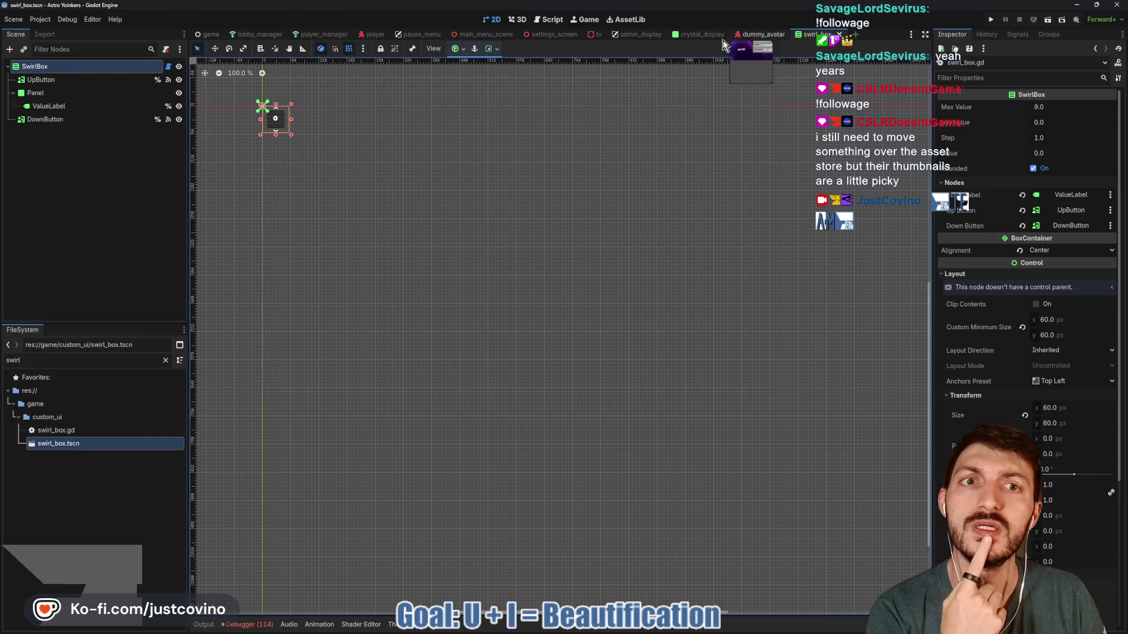
pyautogui.click(652, 35)
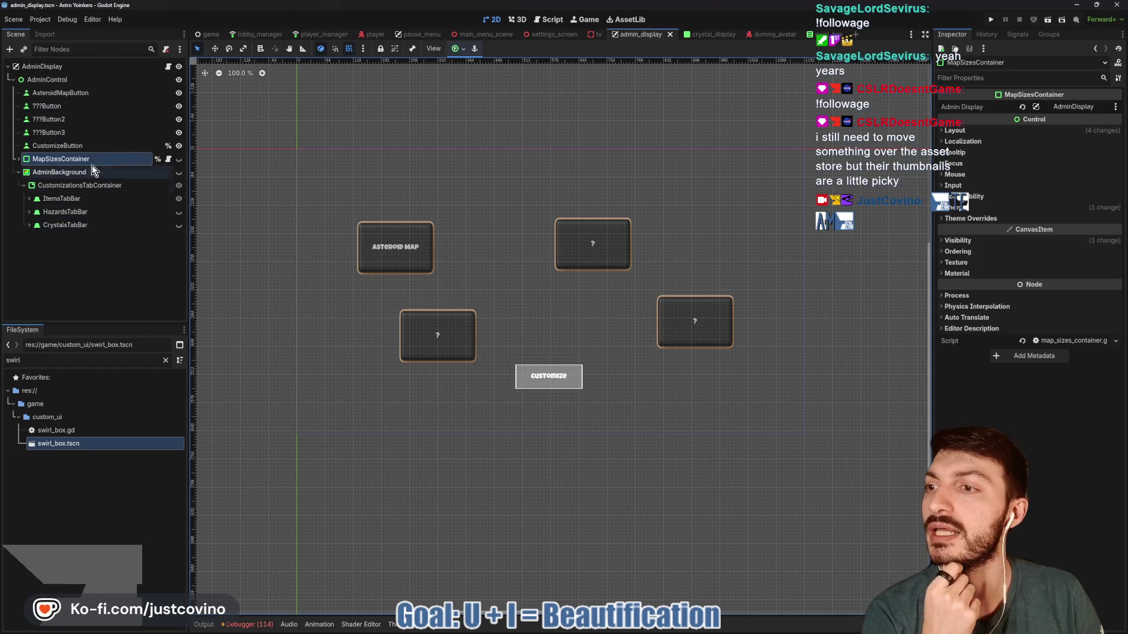
pyautogui.click(168, 67)
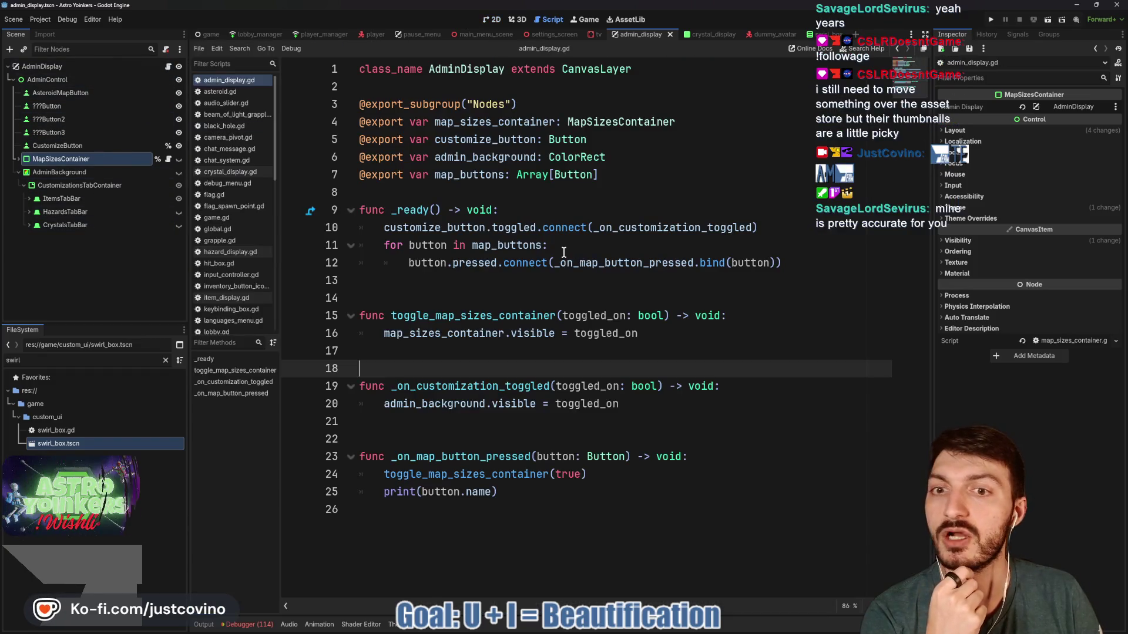
pyautogui.click(467, 287)
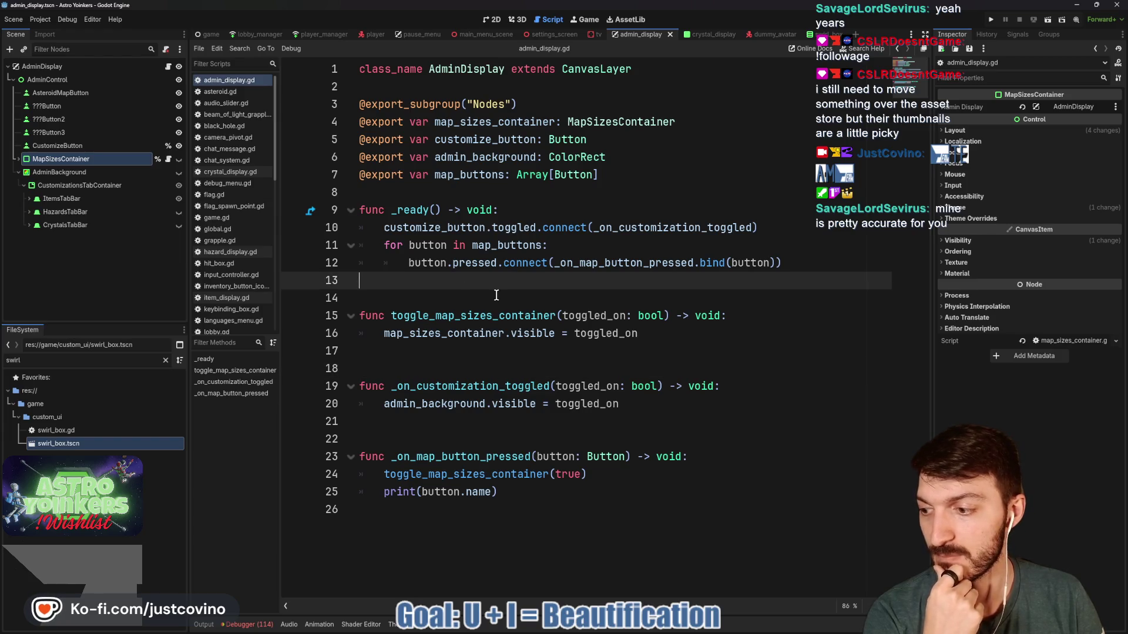
pyautogui.hotkey('alt', 'Tab')
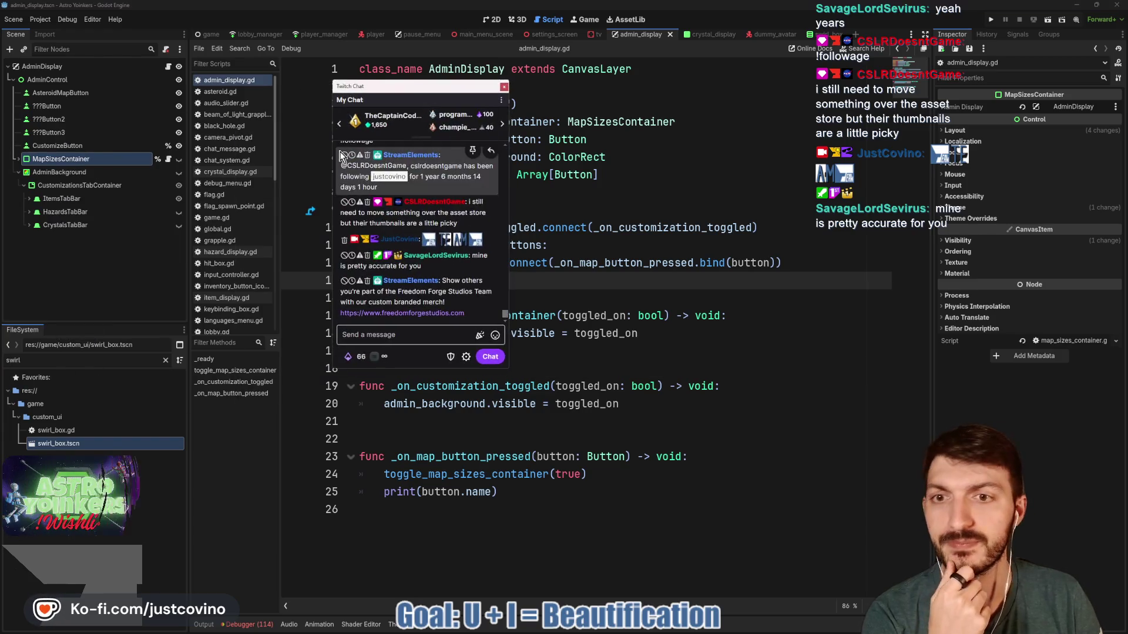
# Scroll through the recent Twitch chat messages, then drag the chat window off the left edge
pyautogui.scroll(5, 461, 268)
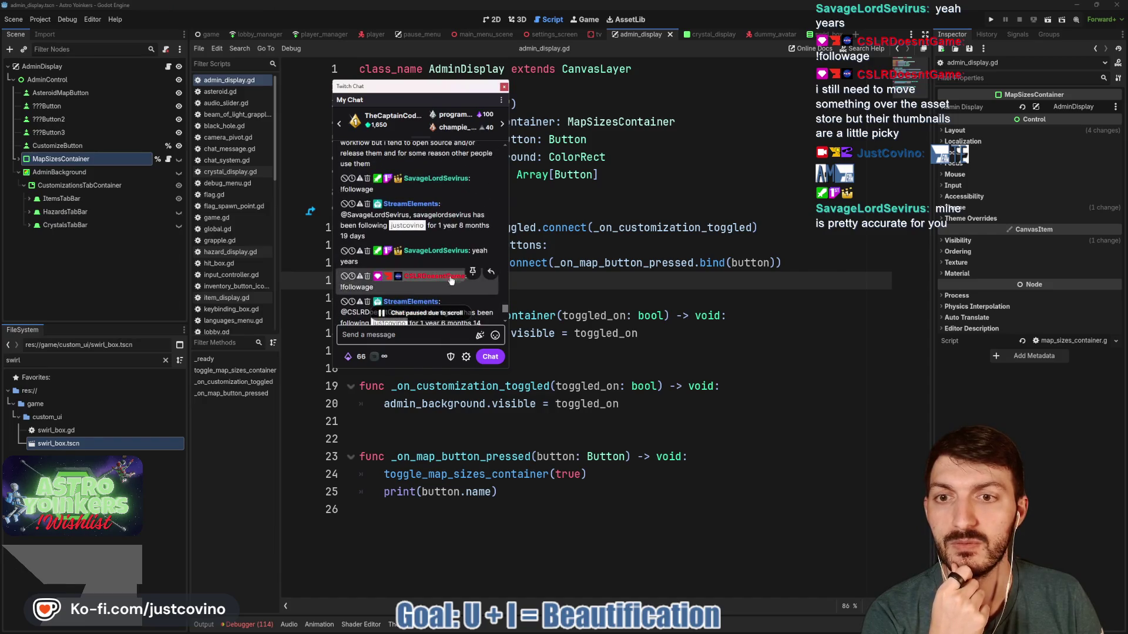
pyautogui.scroll(2, 457, 276)
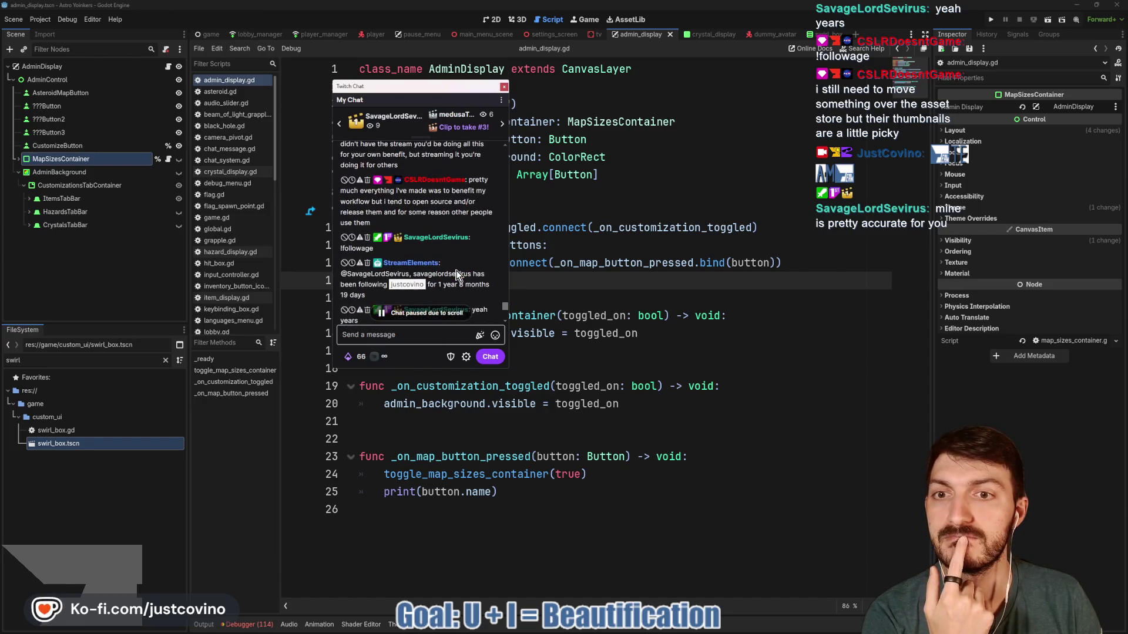
pyautogui.scroll(-3, 470, 191)
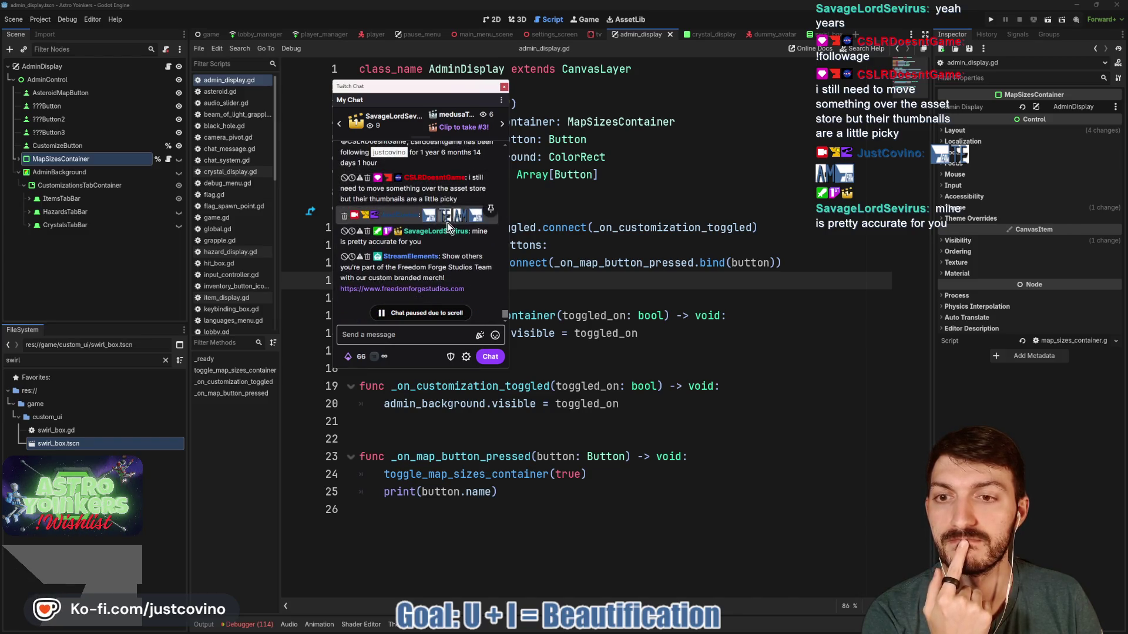
pyautogui.scroll(2, 461, 199)
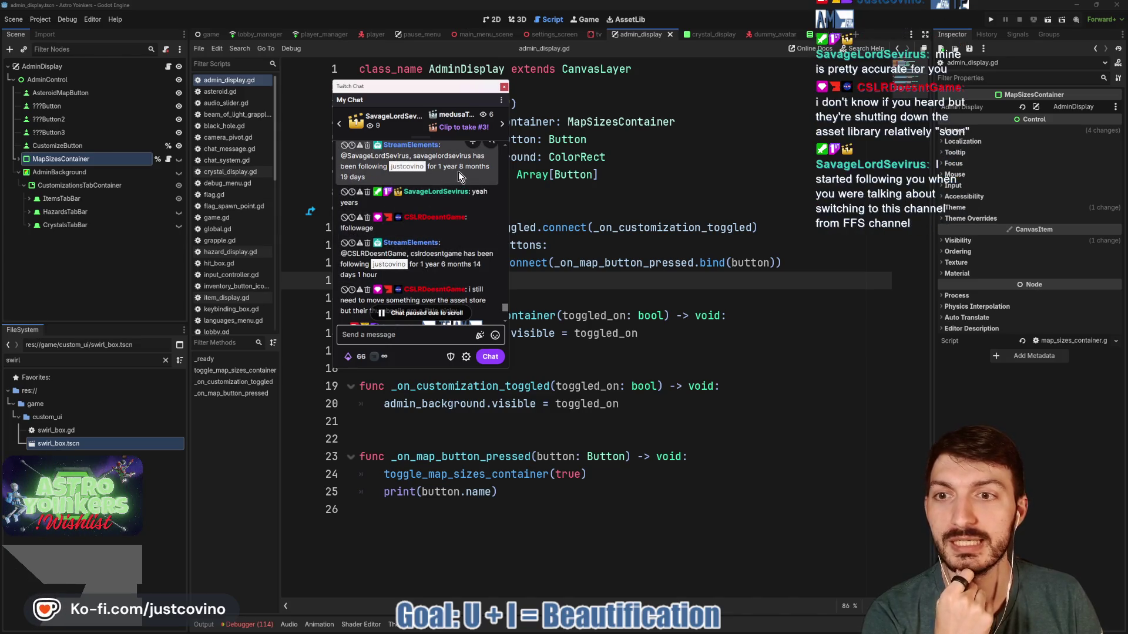
pyautogui.scroll(-5, 458, 172)
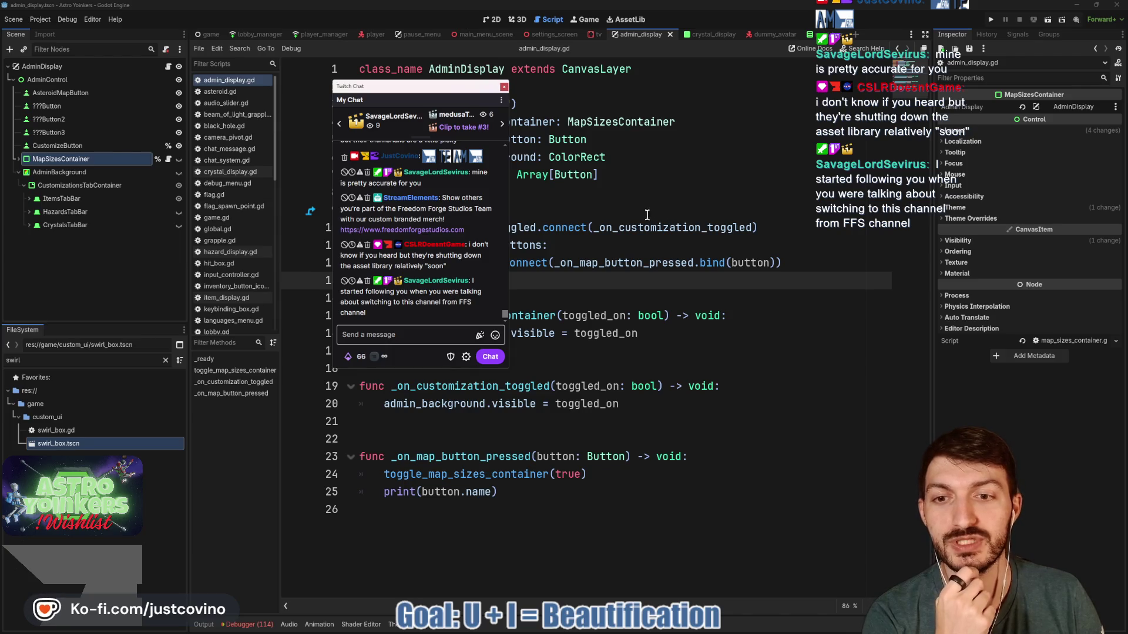
pyautogui.moveTo(445, 88); pyautogui.dragTo(0, 94)
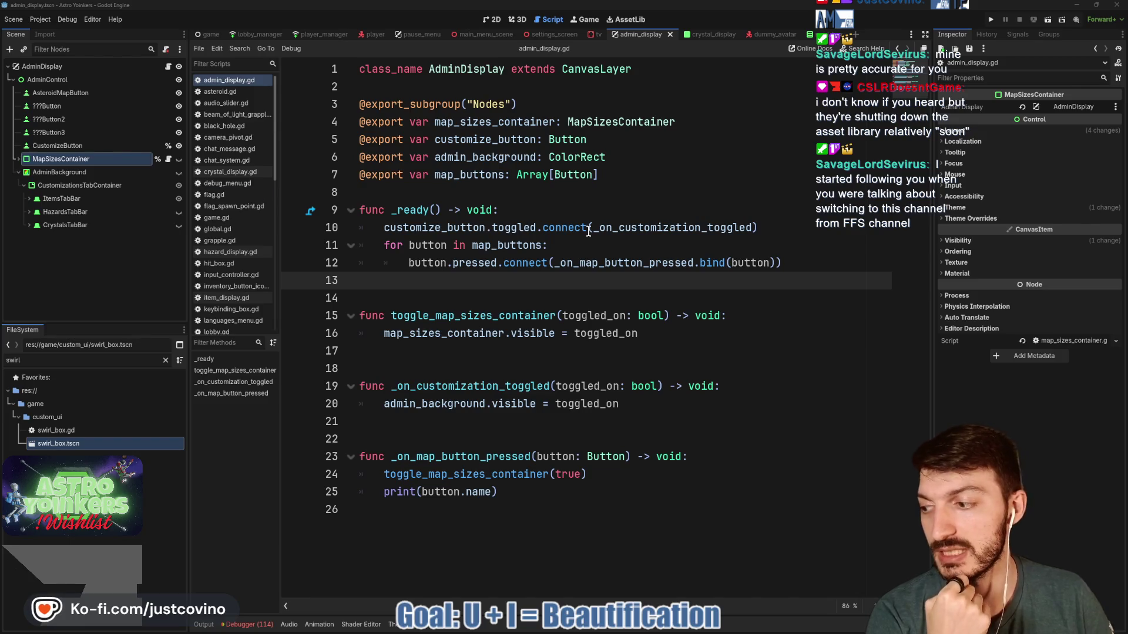
pyautogui.moveTo(589, 231)
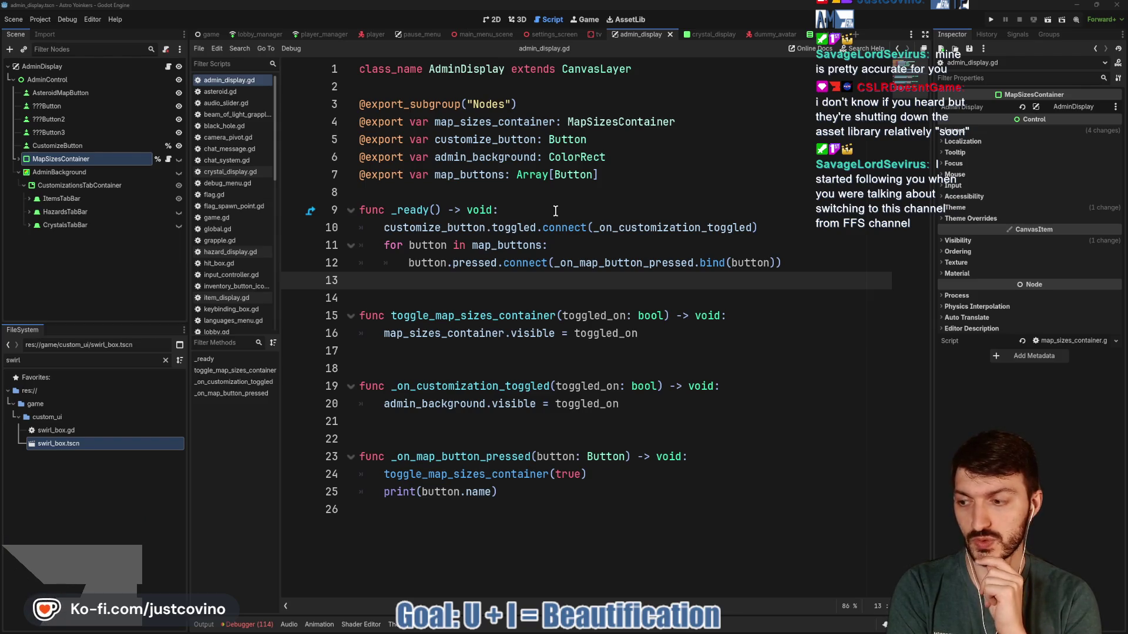
pyautogui.click(629, 19)
pyautogui.click(555, 19)
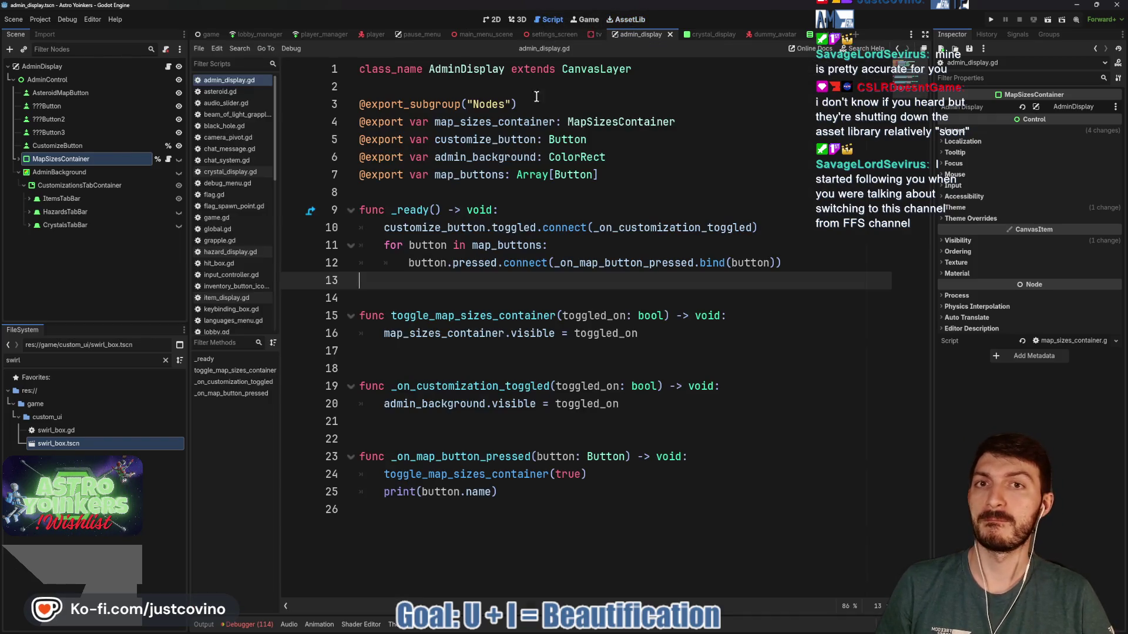
pyautogui.click(507, 209)
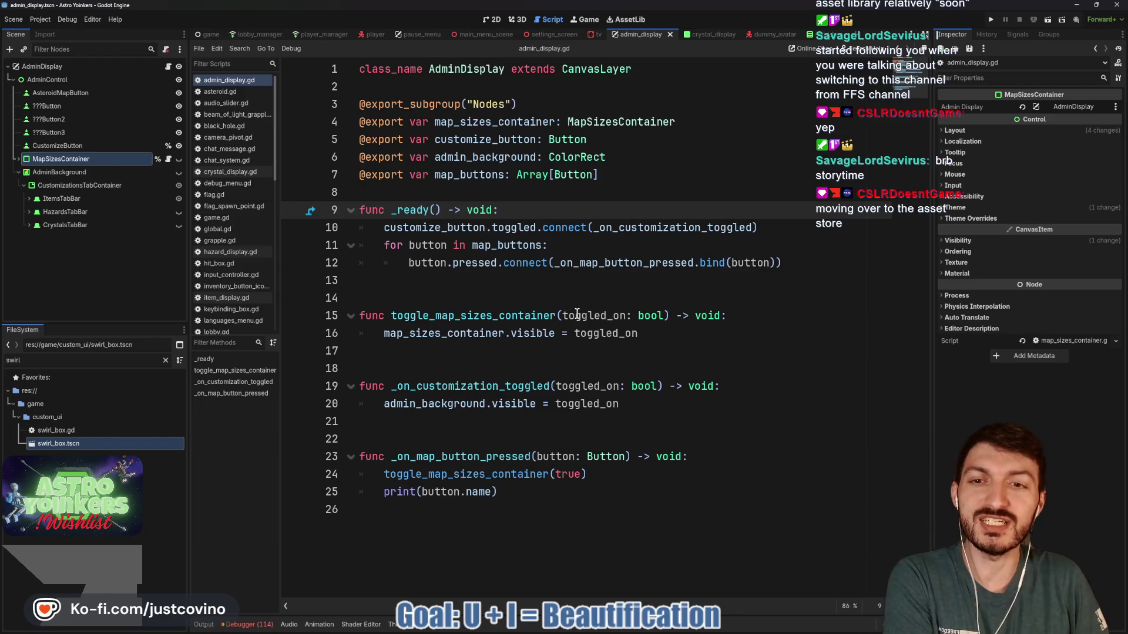
pyautogui.click(427, 191)
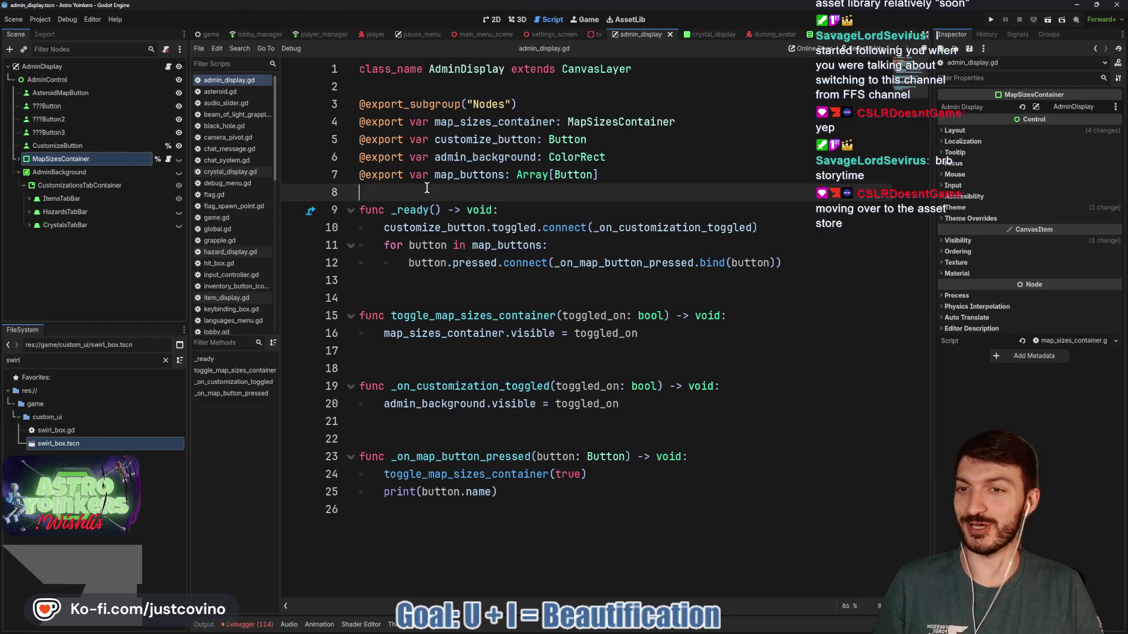
# Insert a blank line above _ready in admin_display.gd and save the script with Ctrl+S
pyautogui.press('Return')
pyautogui.hotkey('ctrl', 's')
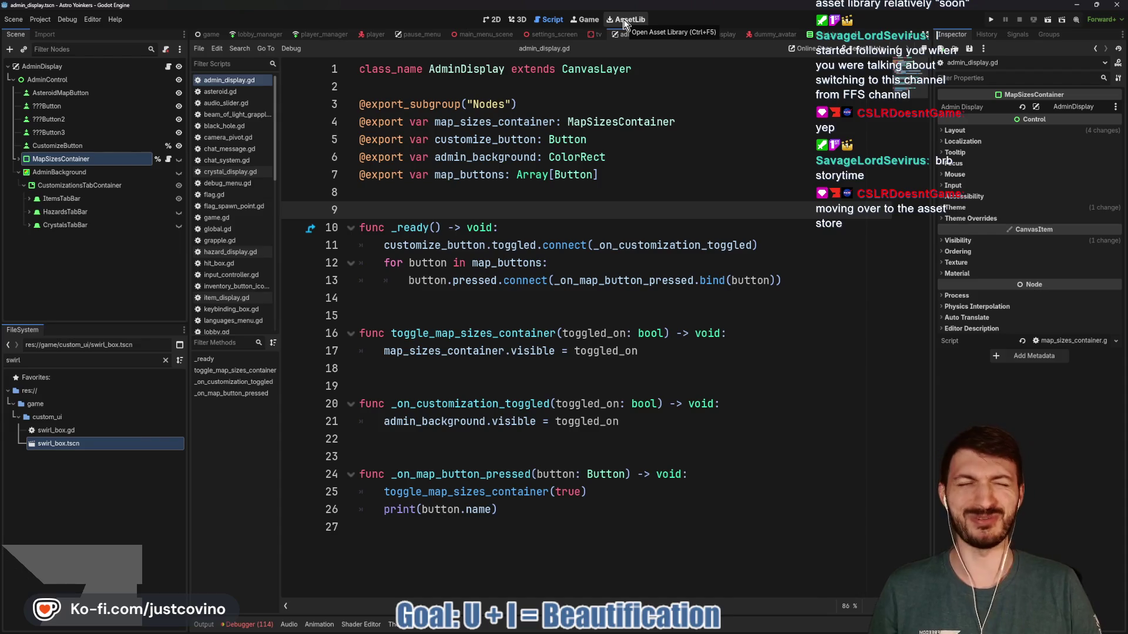
pyautogui.click(495, 198)
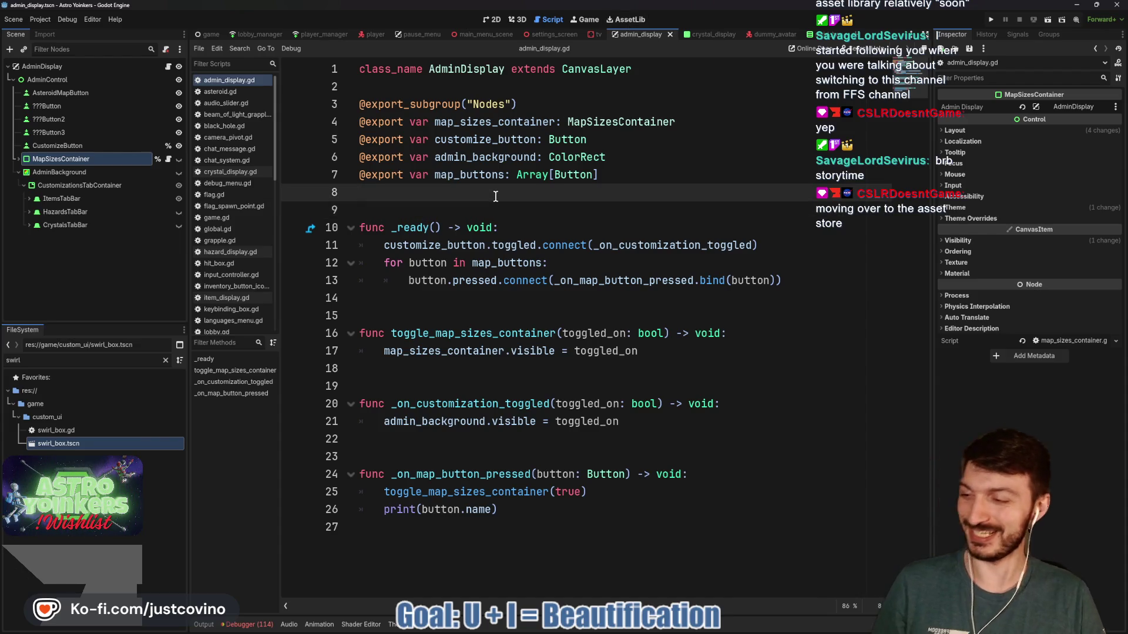
pyautogui.hotkey('ctrl', 's')
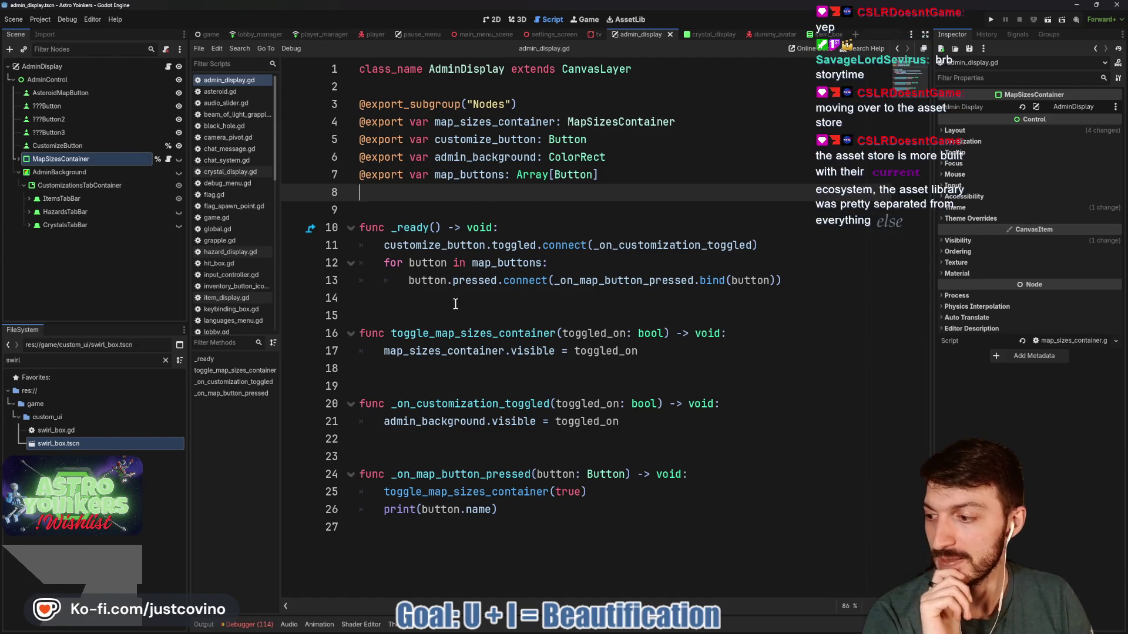
pyautogui.click(560, 315)
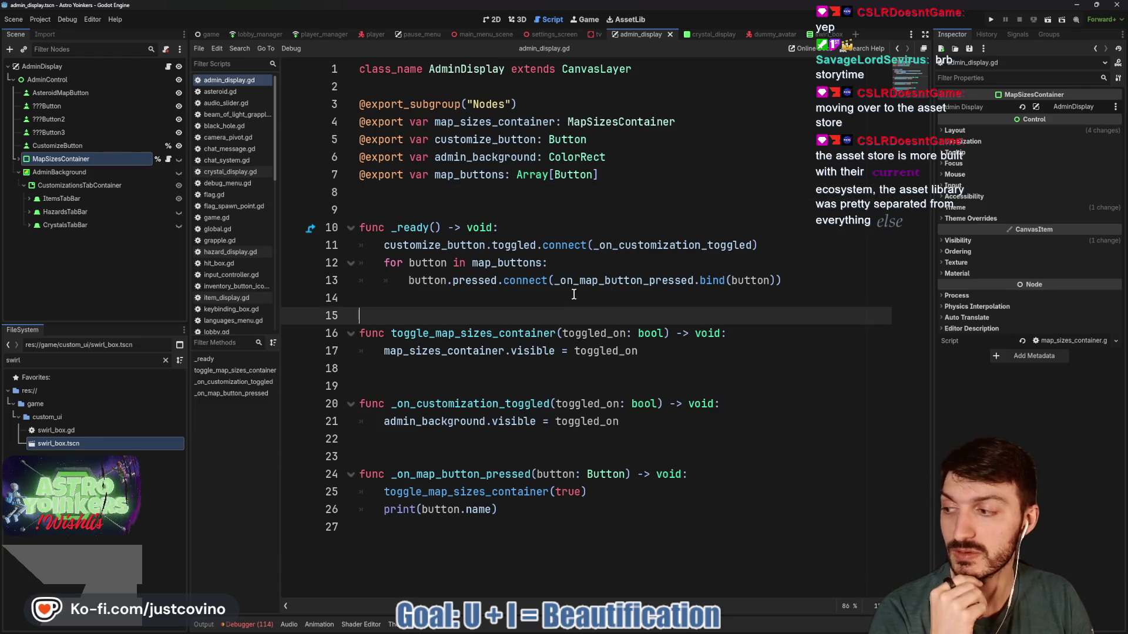
# Glance at the Notion ToDo board, then clear the 'swirl' FileSystem filter in Godot
pyautogui.moveTo(458, 632)
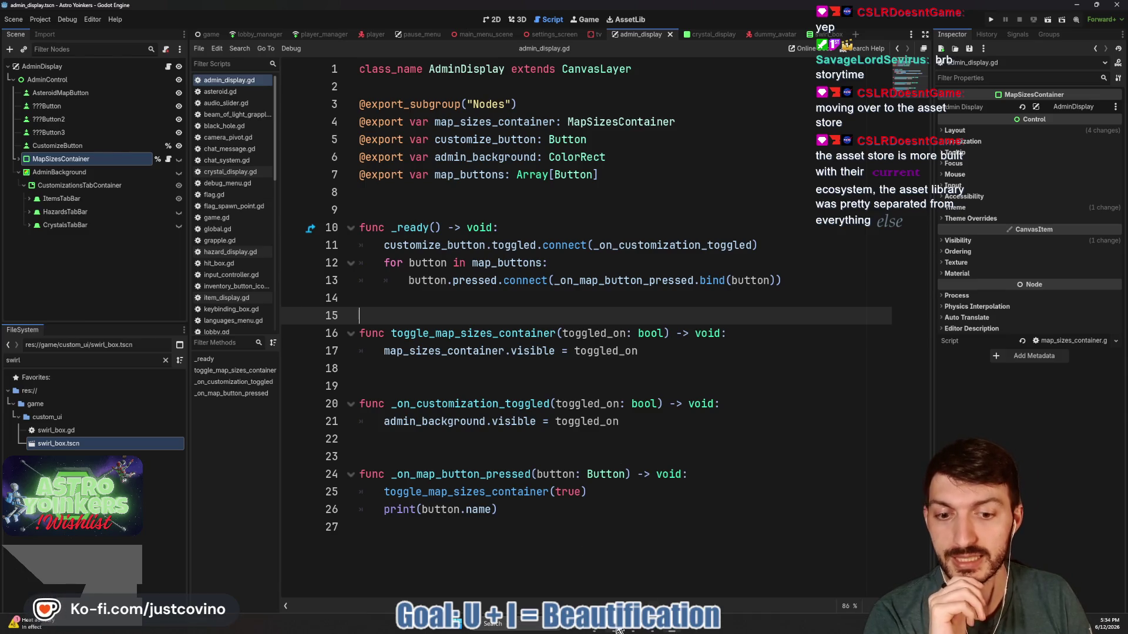
pyautogui.click(617, 630)
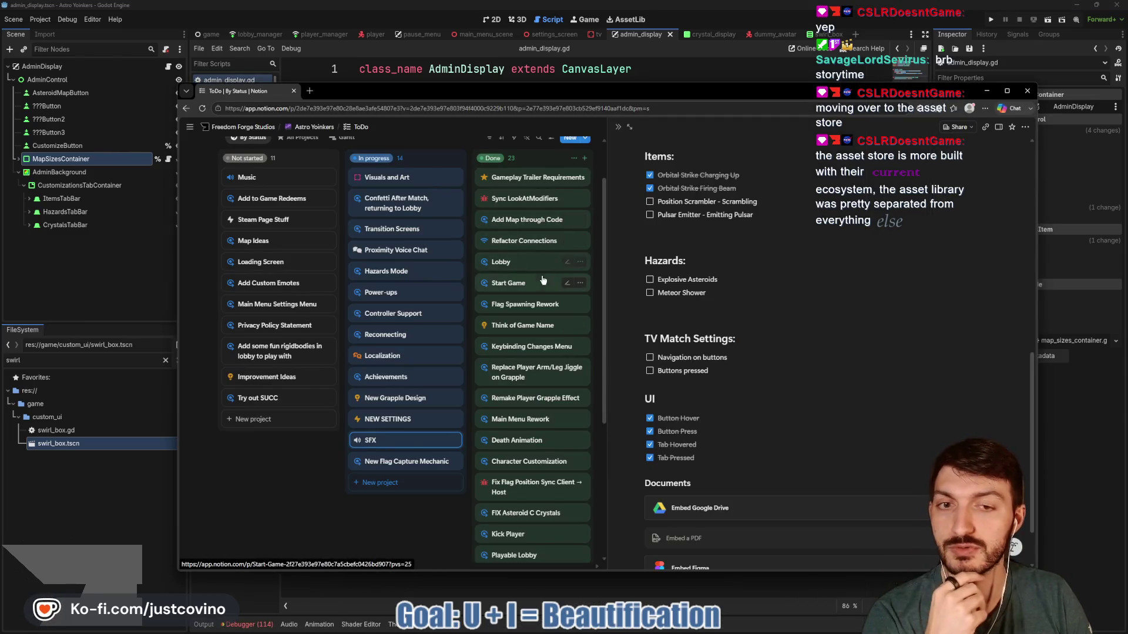
pyautogui.click(118, 370)
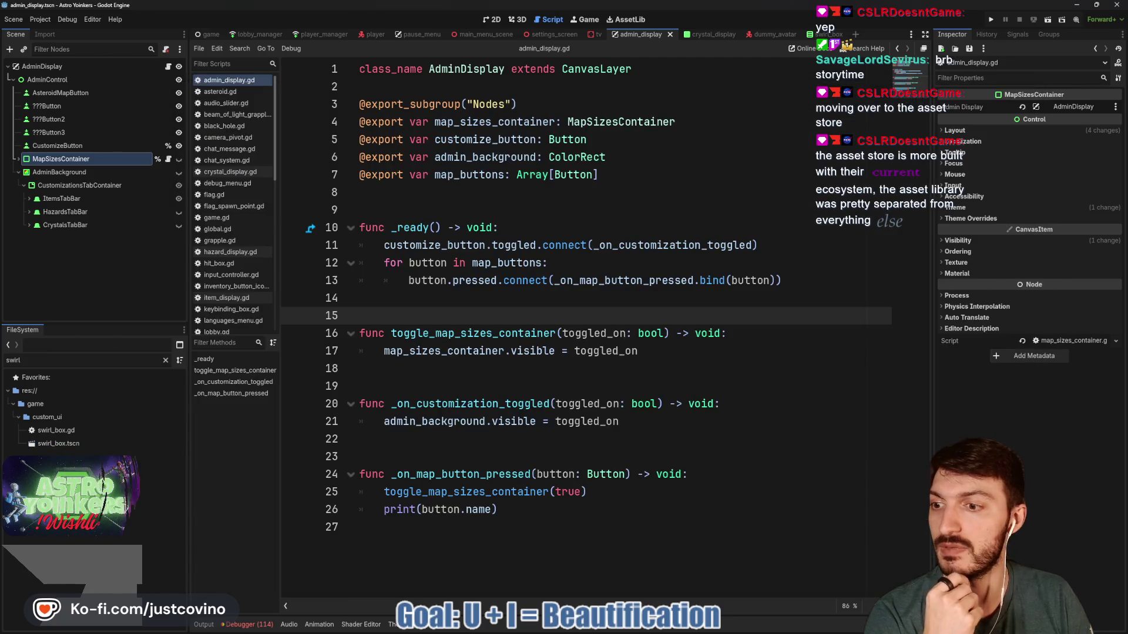
pyautogui.click(166, 361)
pyautogui.click(527, 227)
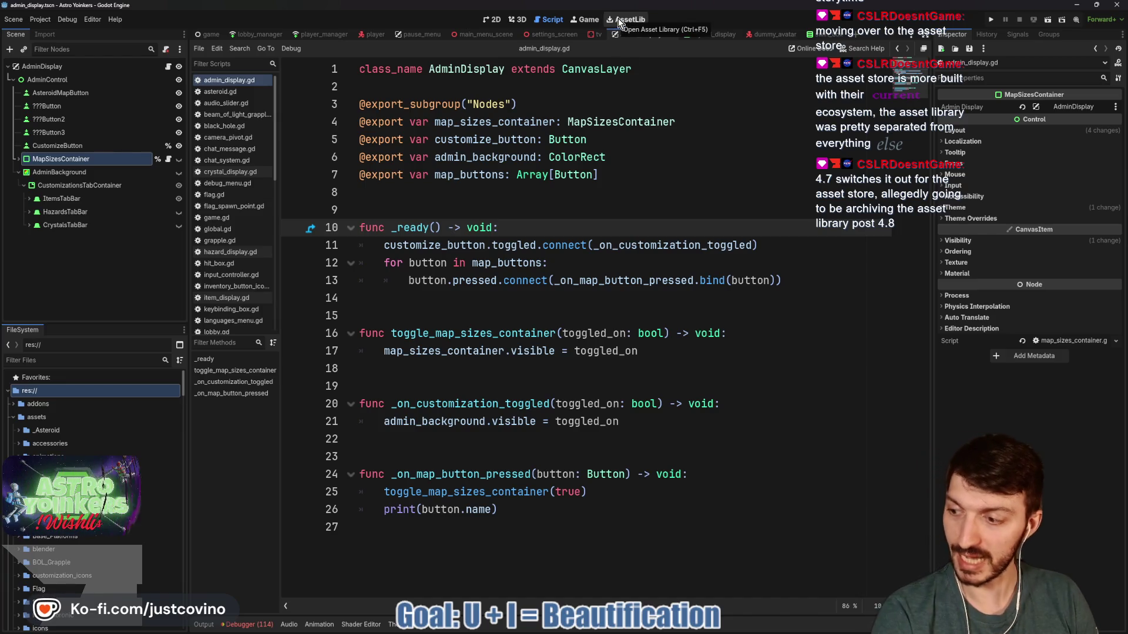
# Open AssetLib, then switch to the main_menu_scene tab and its main_menu_scene.gd script
pyautogui.click(619, 22)
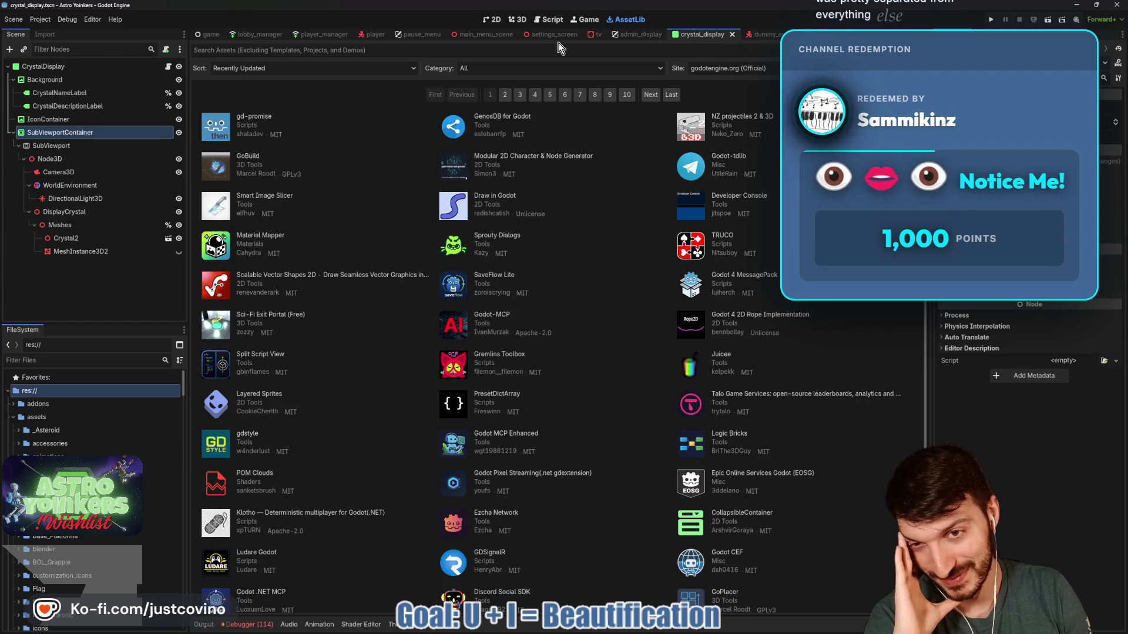
pyautogui.click(477, 35)
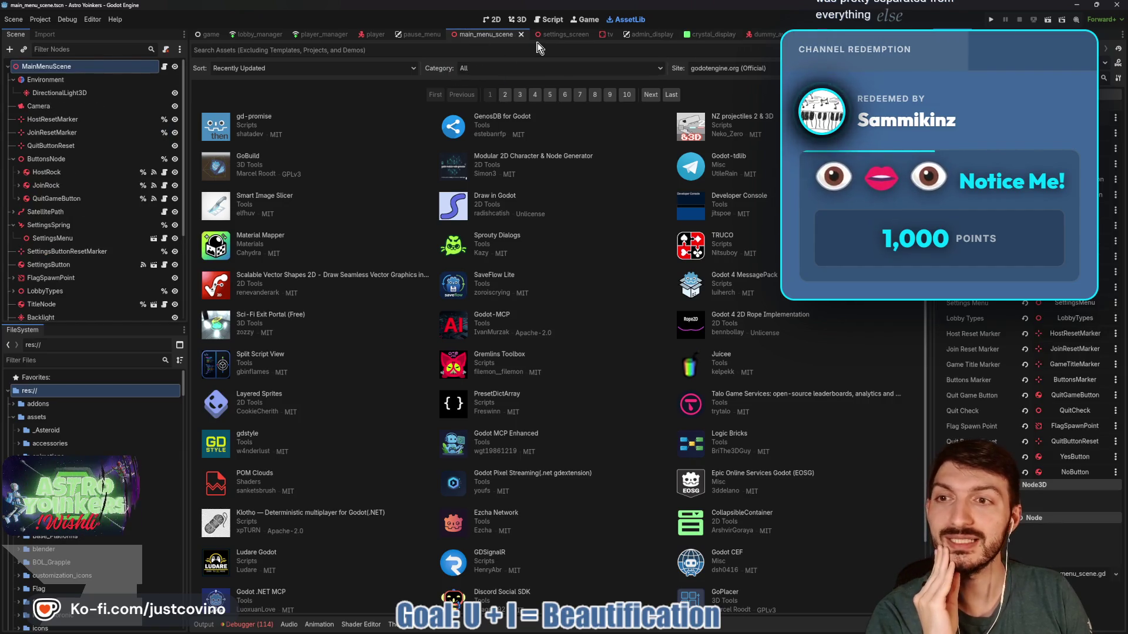
pyautogui.click(536, 20)
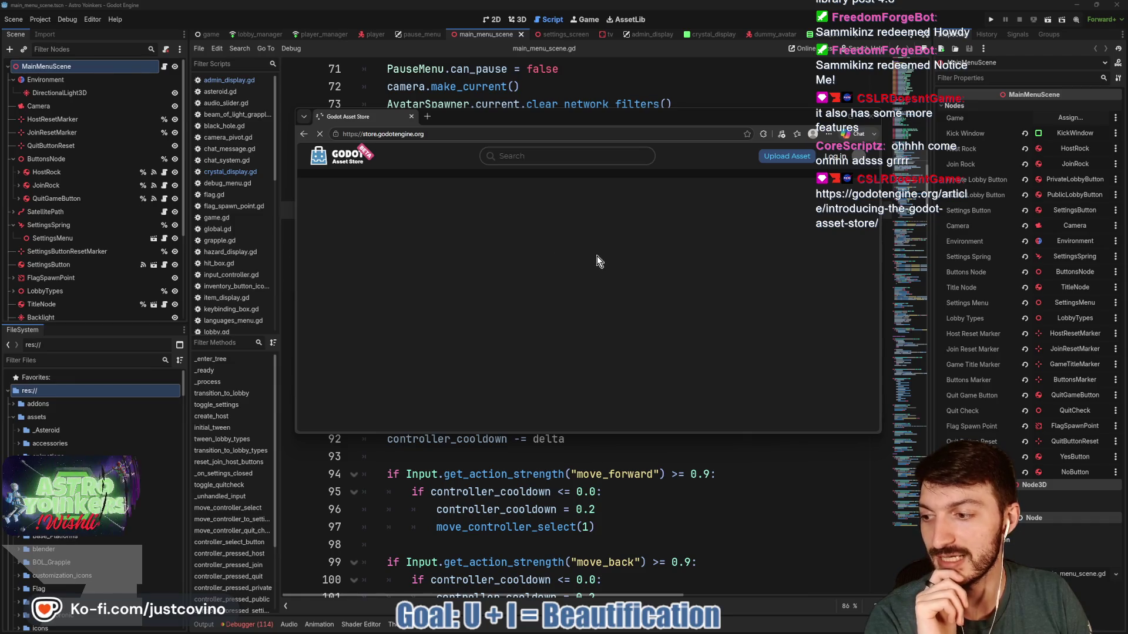
# Move and enlarge the Asset Store window, read down the page, and close the announcement article
pyautogui.moveTo(637, 115); pyautogui.dragTo(529, 82)
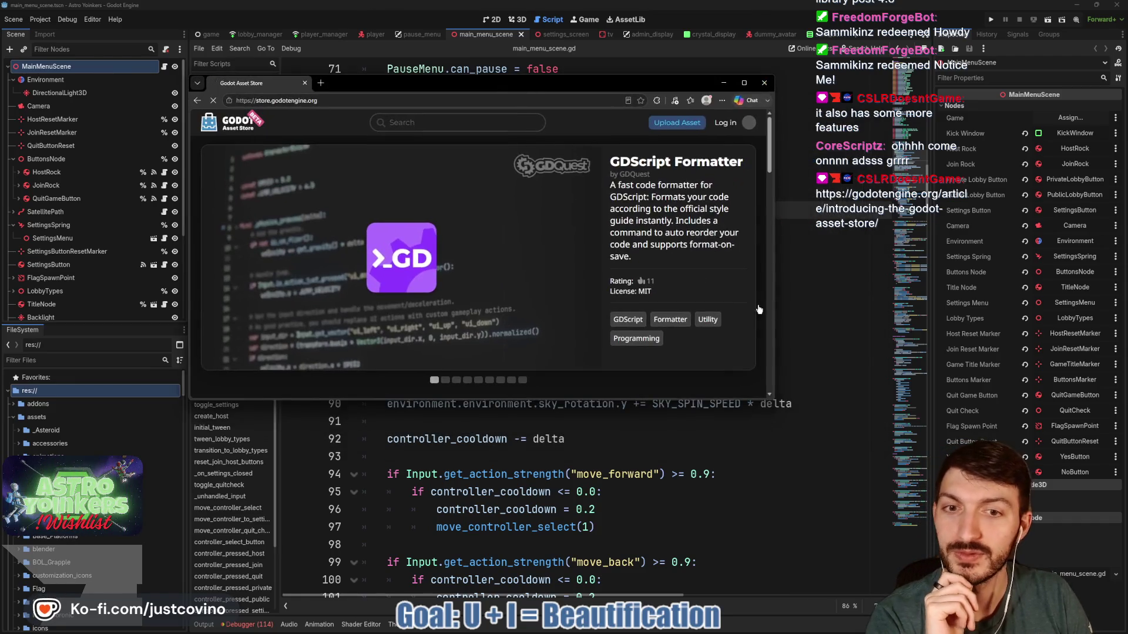
pyautogui.moveTo(772, 400)
pyautogui.mouseDown()
pyautogui.moveTo(828, 505)
pyautogui.moveTo(1051, 596)
pyautogui.mouseUp()
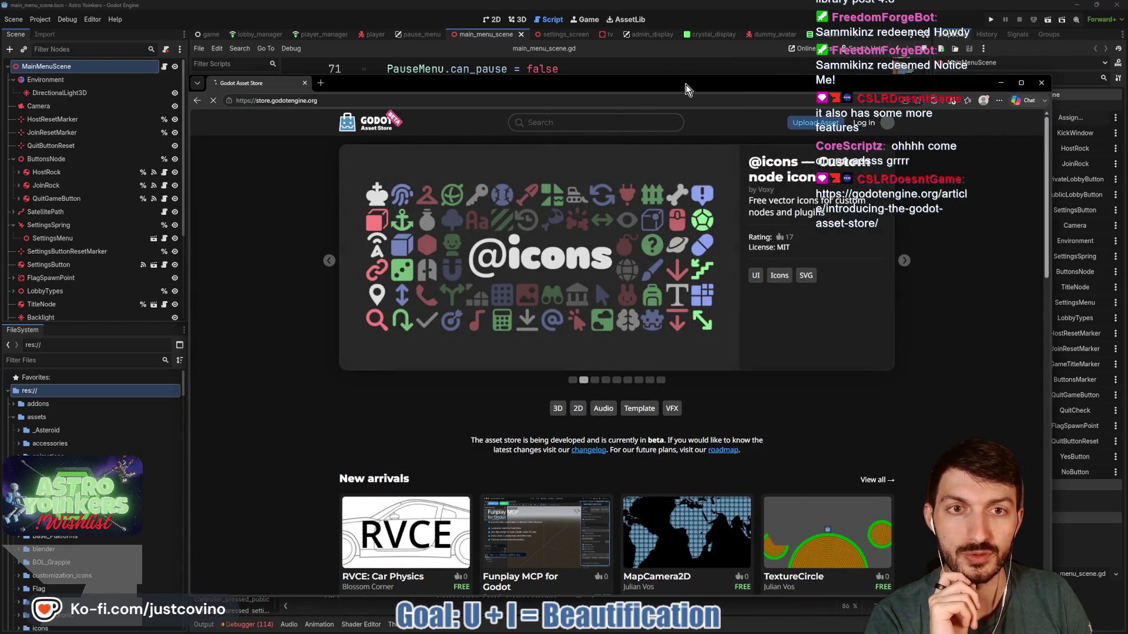
pyautogui.moveTo(685, 78); pyautogui.dragTo(639, 47)
pyautogui.scroll(-3, 895, 234)
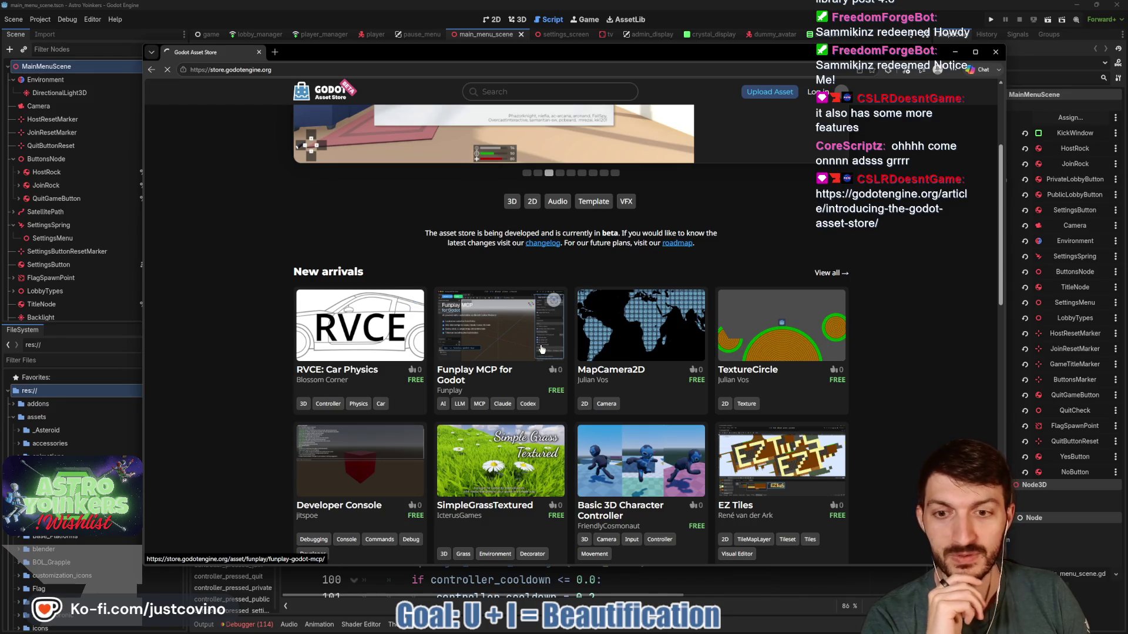
pyautogui.scroll(-3, 540, 349)
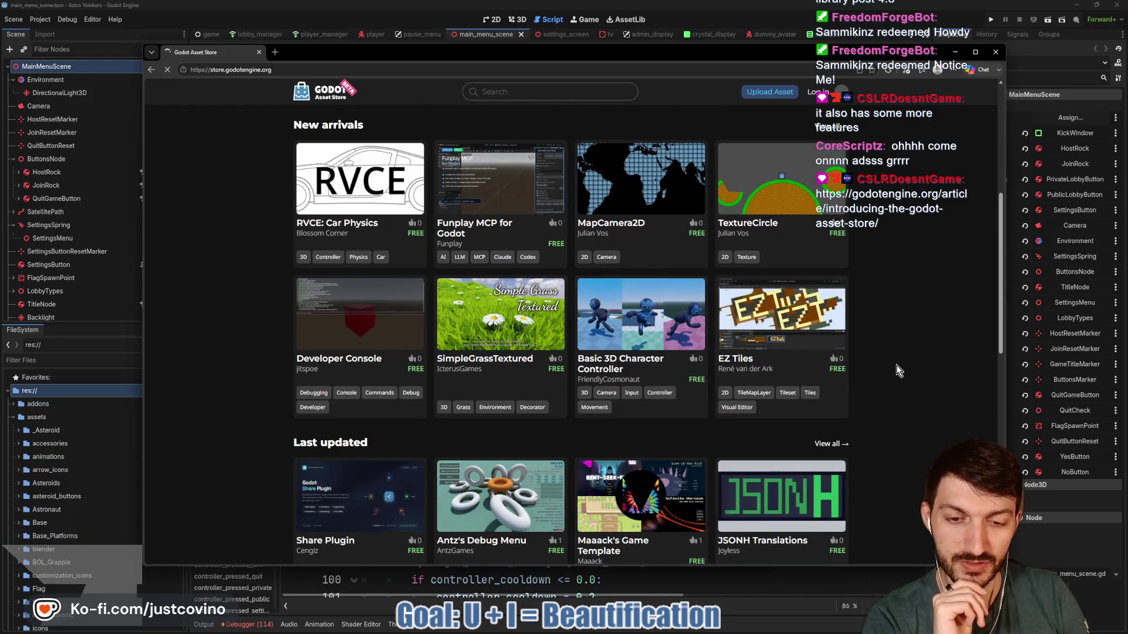
pyautogui.scroll(-3, 917, 310)
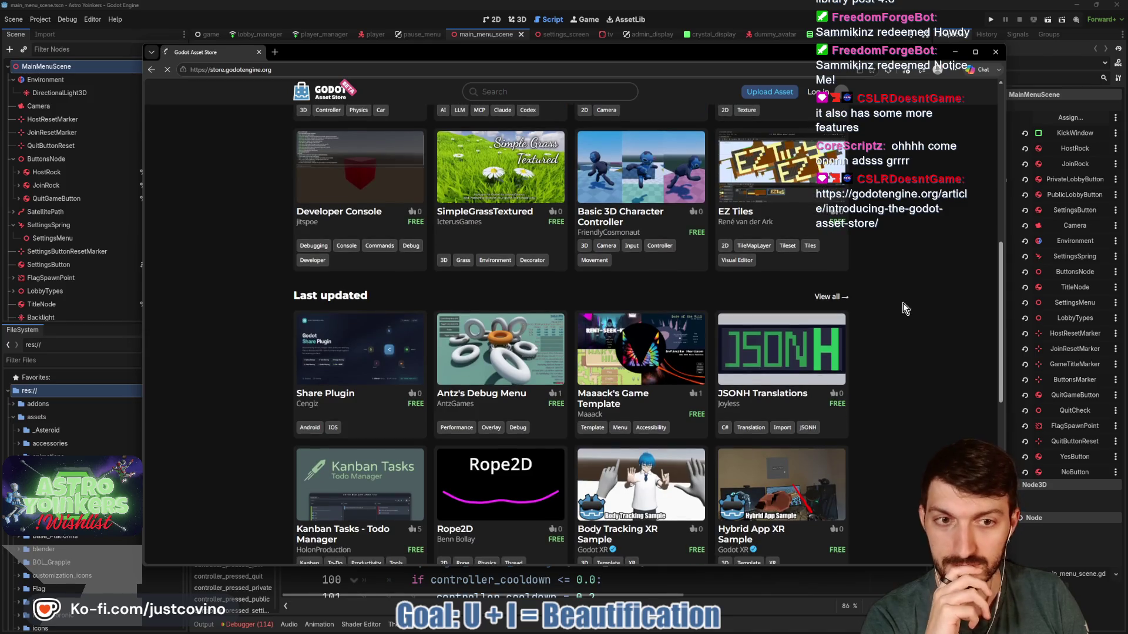
pyautogui.scroll(-2, 885, 322)
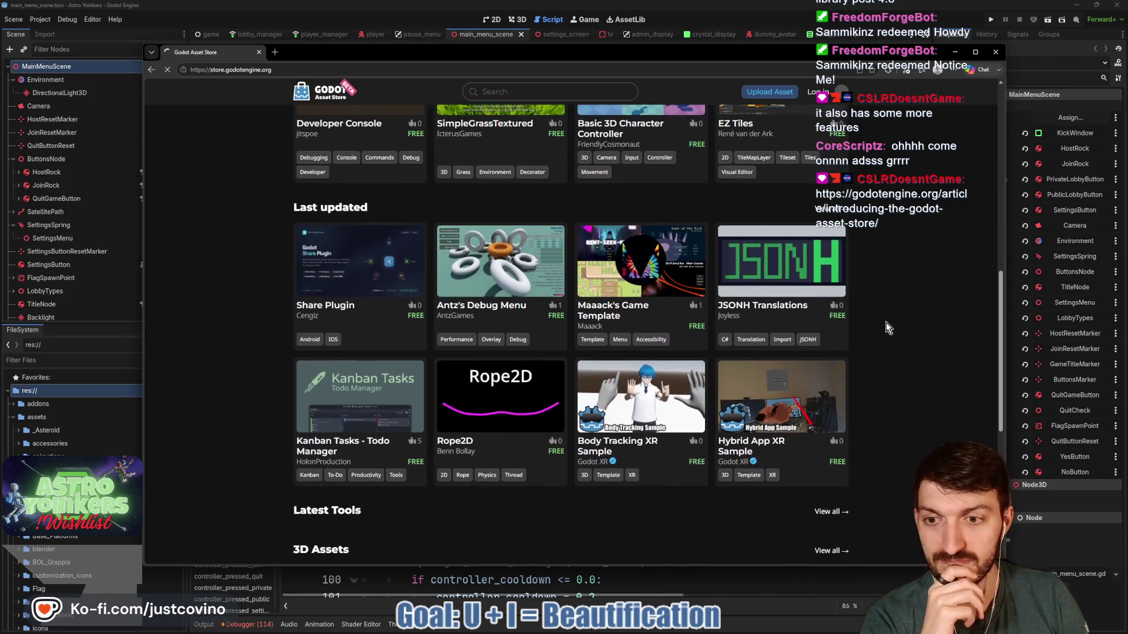
pyautogui.scroll(-3, 879, 322)
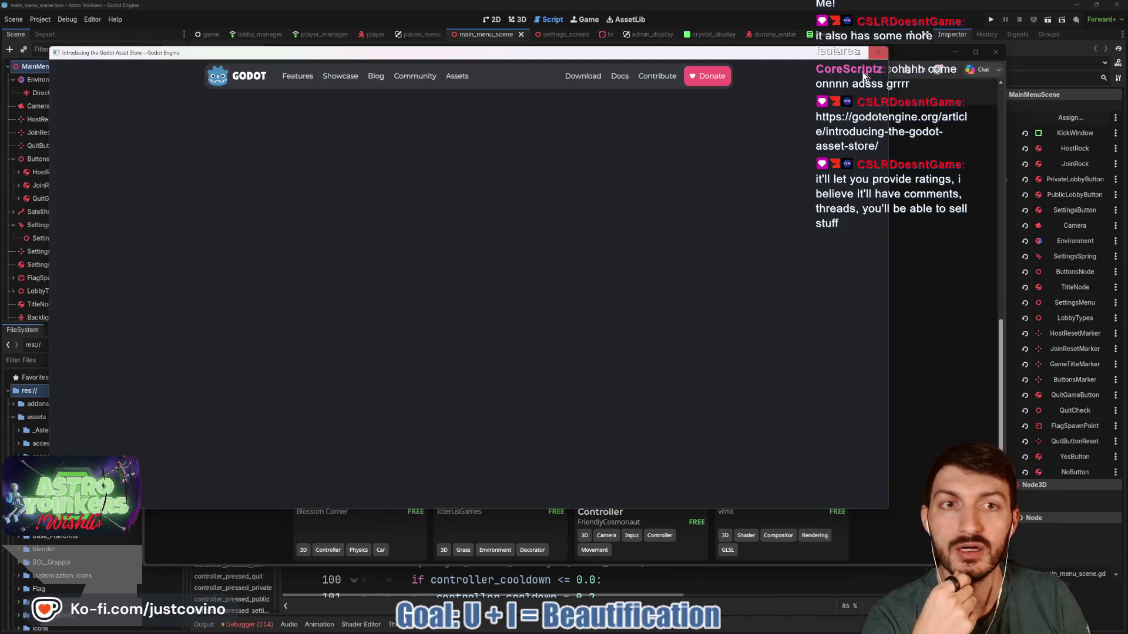
pyautogui.hotkey('ctrl', 'w')
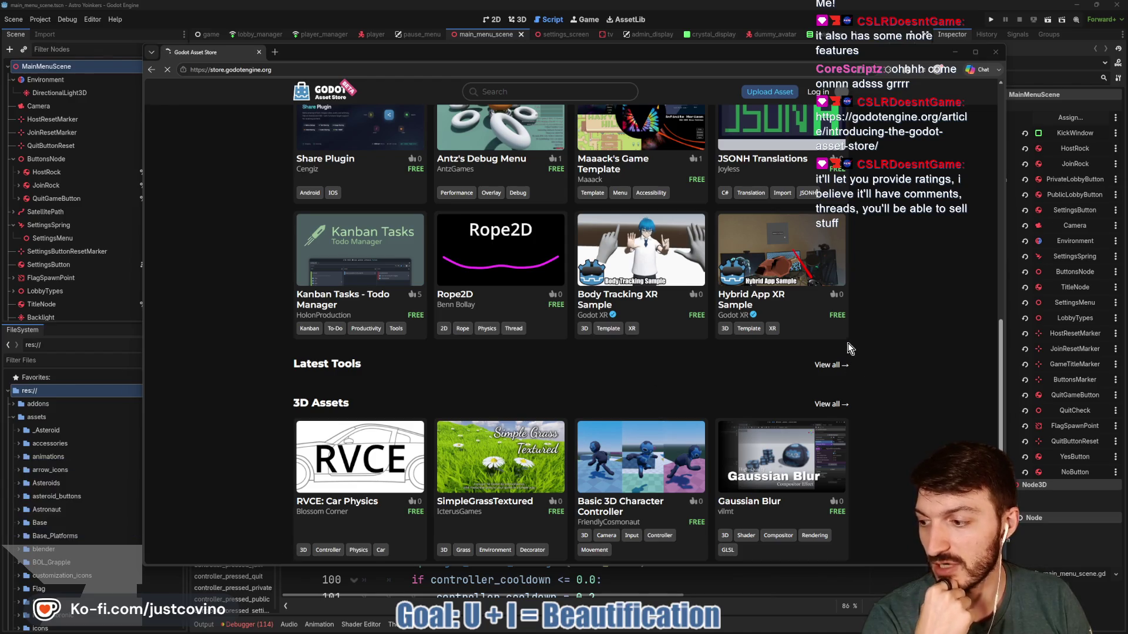
# Scroll the store home page and select the 3D tag to list its 159 assets
pyautogui.scroll(-3, 844, 338)
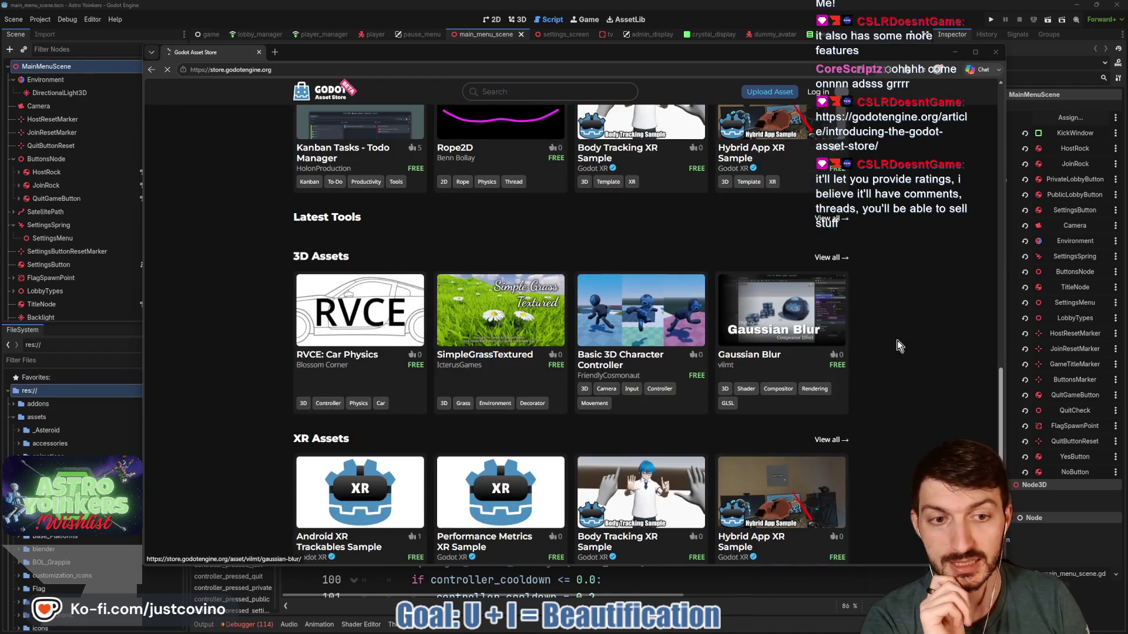
pyautogui.scroll(-2, 914, 344)
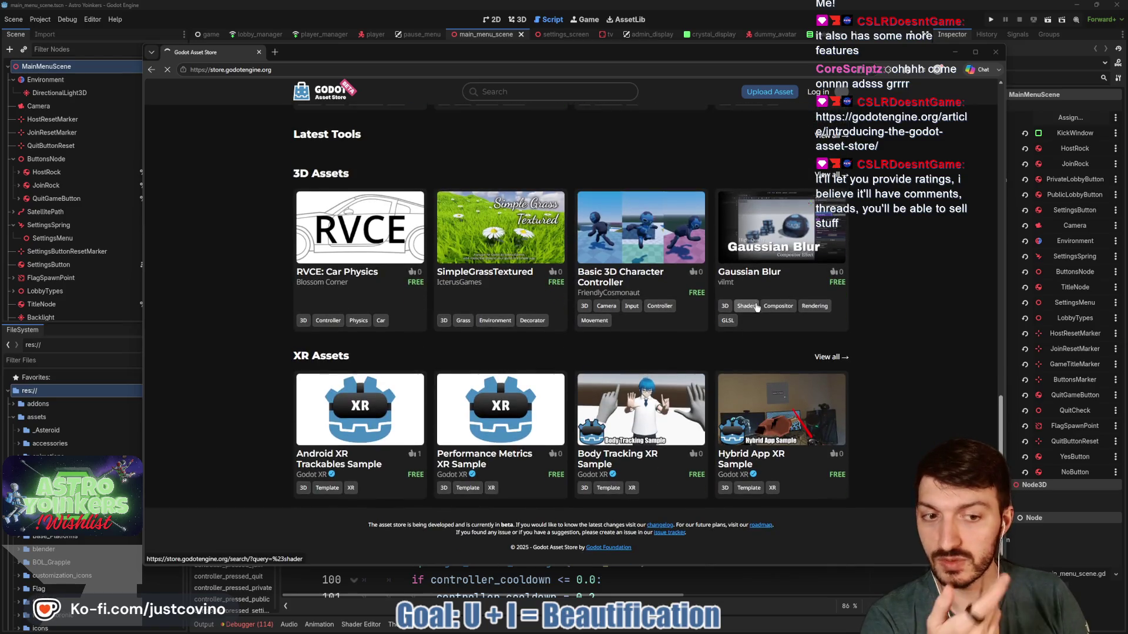
pyautogui.scroll(10, 558, 331)
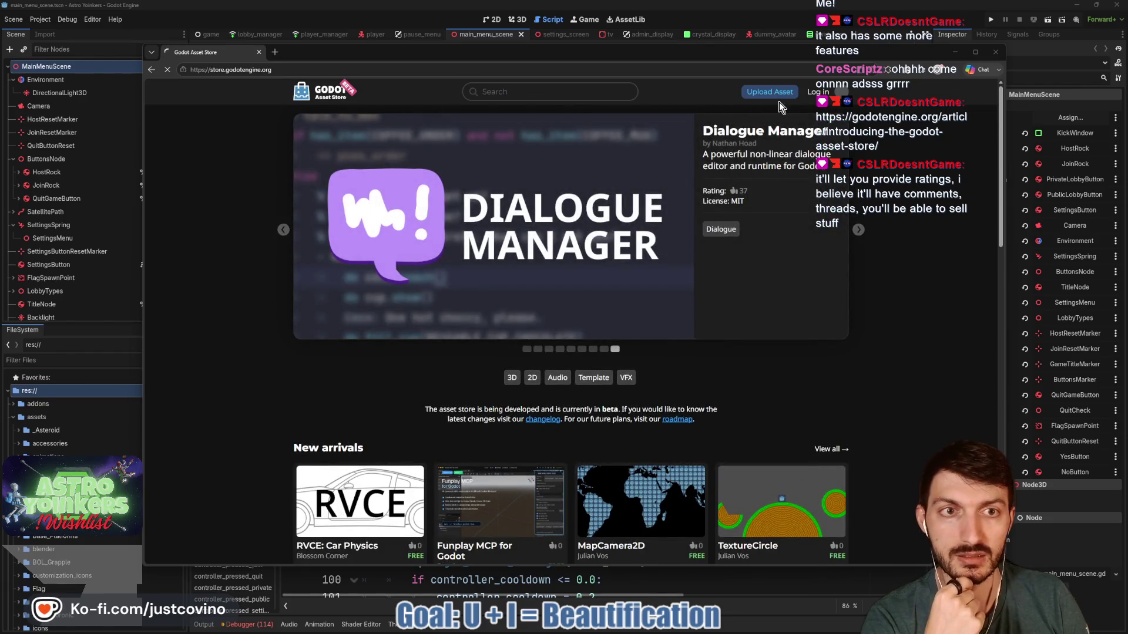
pyautogui.scroll(-3, 844, 316)
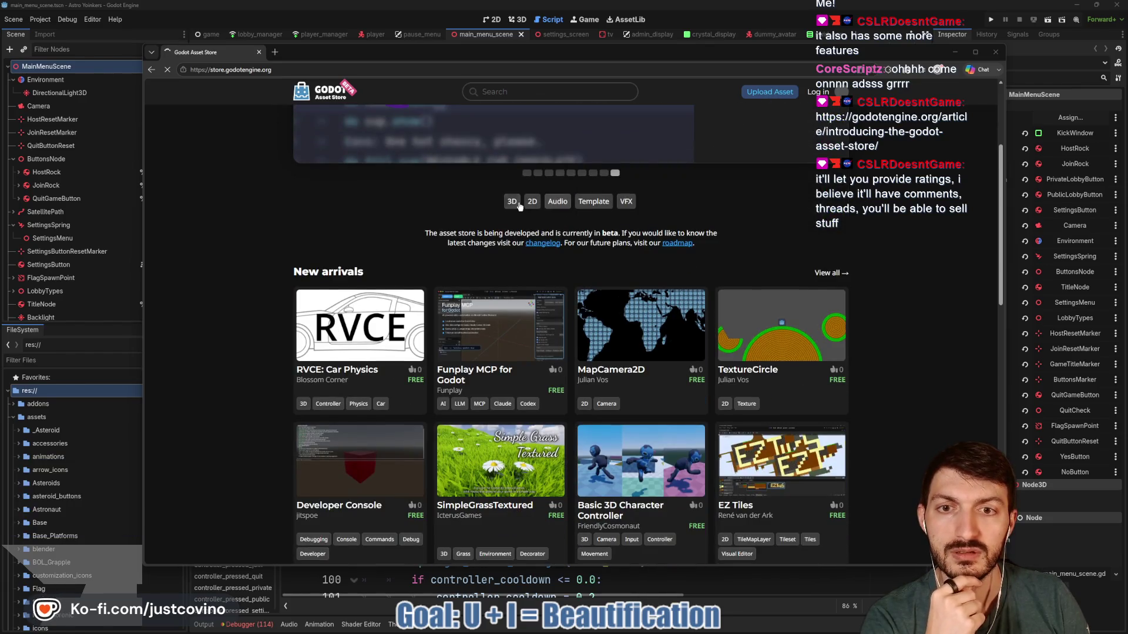
pyautogui.click(511, 202)
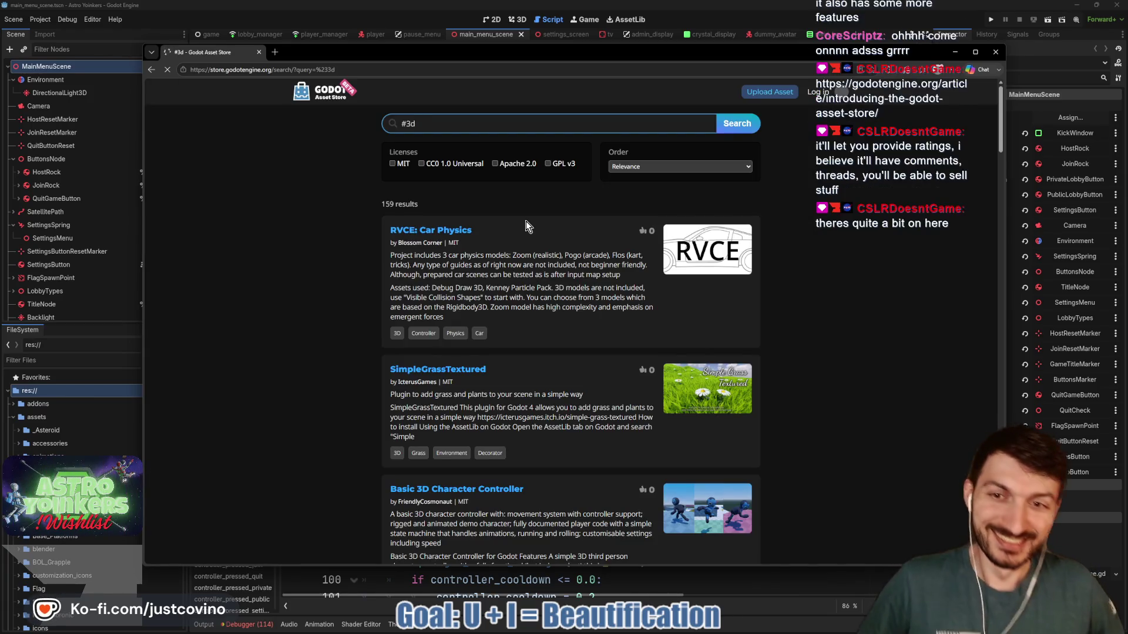
# Scroll the #3d results and open the Simple Character Orbital Camera (MMO style) asset page
pyautogui.scroll(-2, 529, 226)
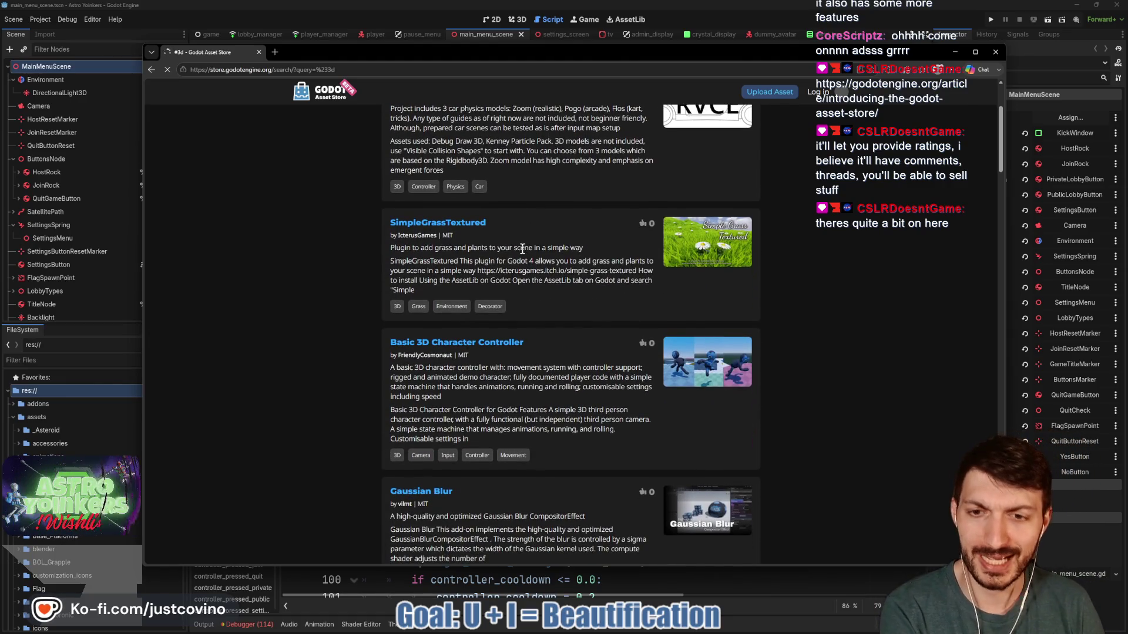
pyautogui.scroll(-2, 521, 251)
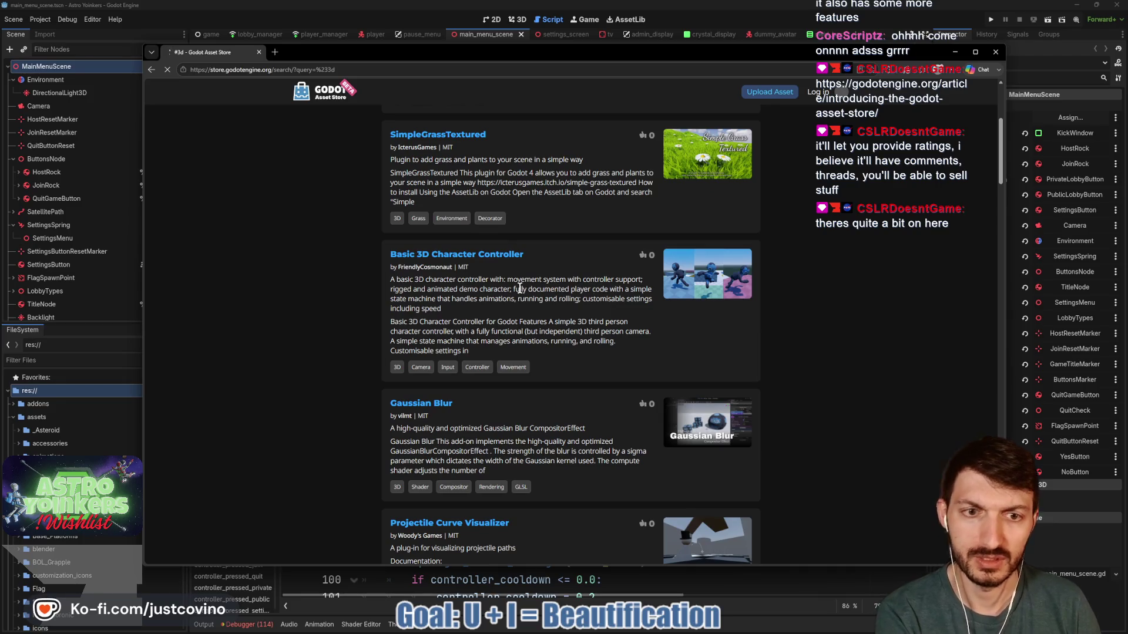
pyautogui.scroll(-4, 520, 284)
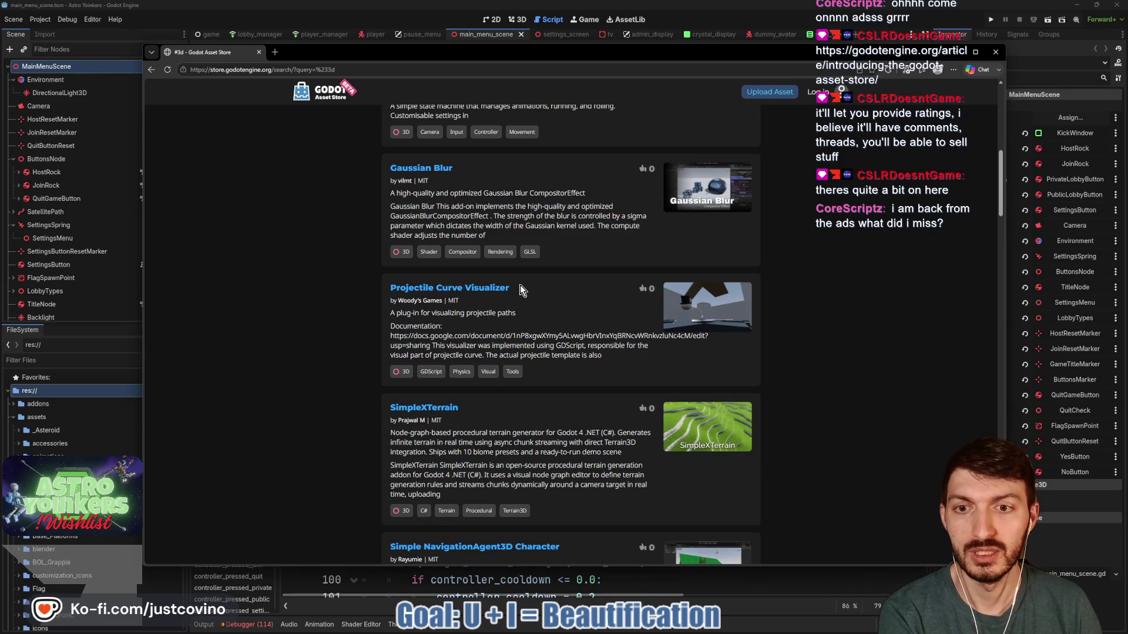
pyautogui.scroll(-3, 520, 285)
pyautogui.scroll(-3, 520, 284)
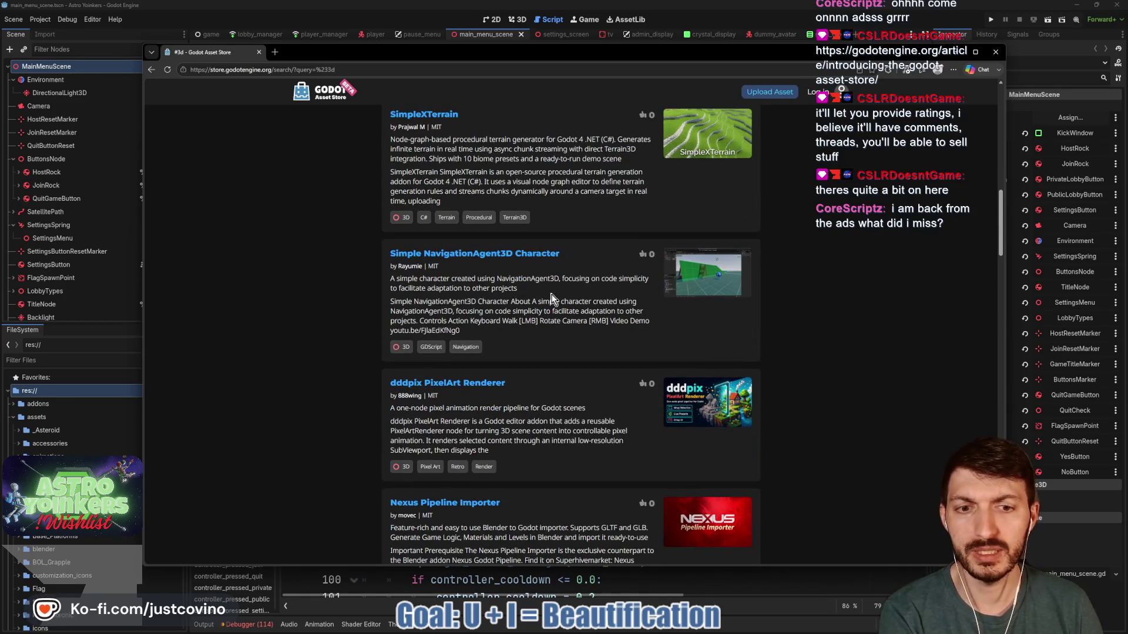
pyautogui.scroll(-1, 548, 294)
pyautogui.scroll(-2, 579, 298)
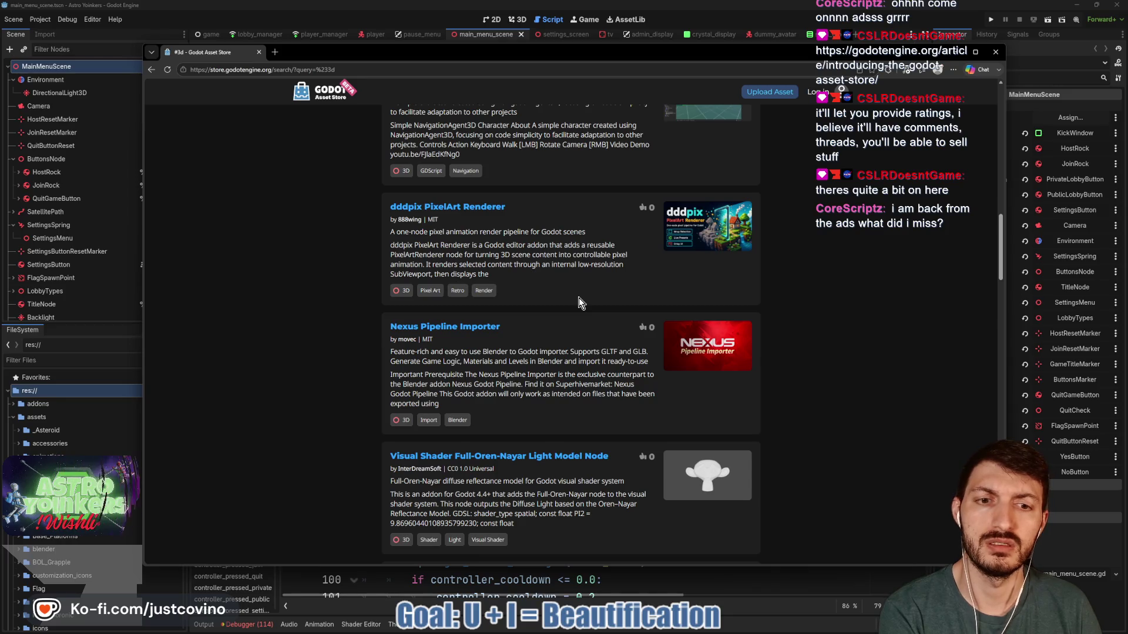
pyautogui.scroll(-2, 579, 298)
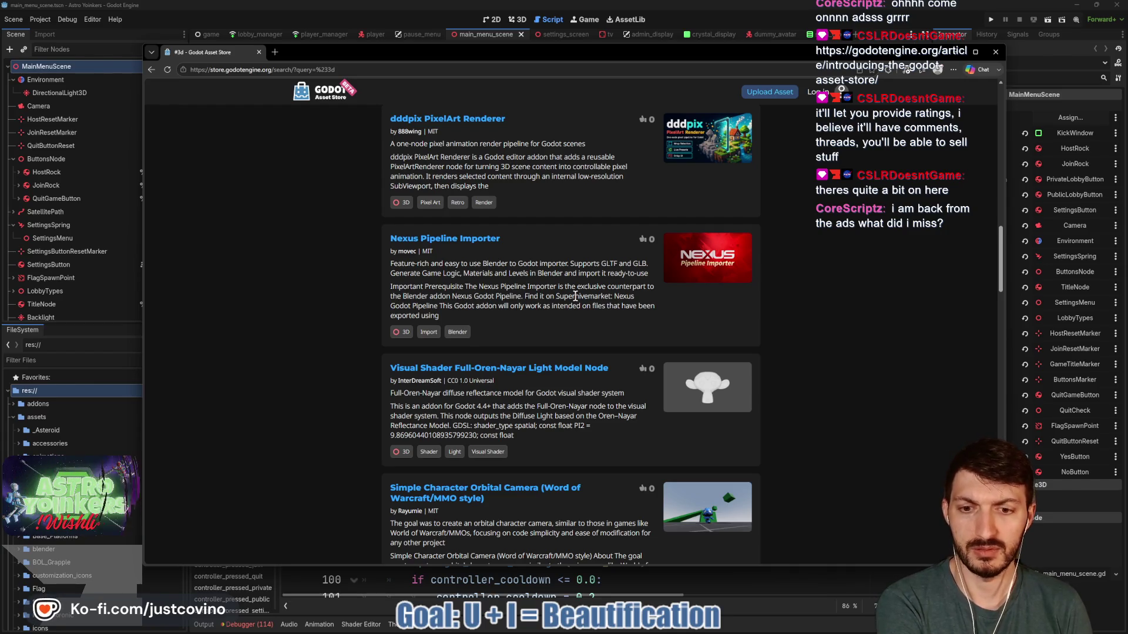
pyautogui.scroll(-3, 575, 296)
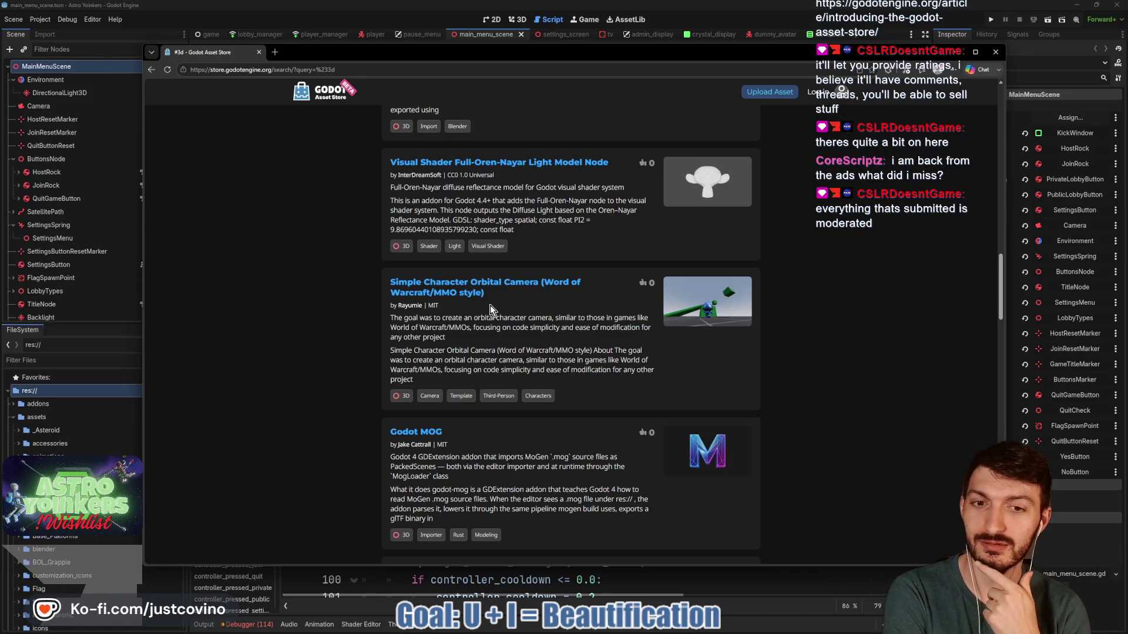
pyautogui.click(461, 292)
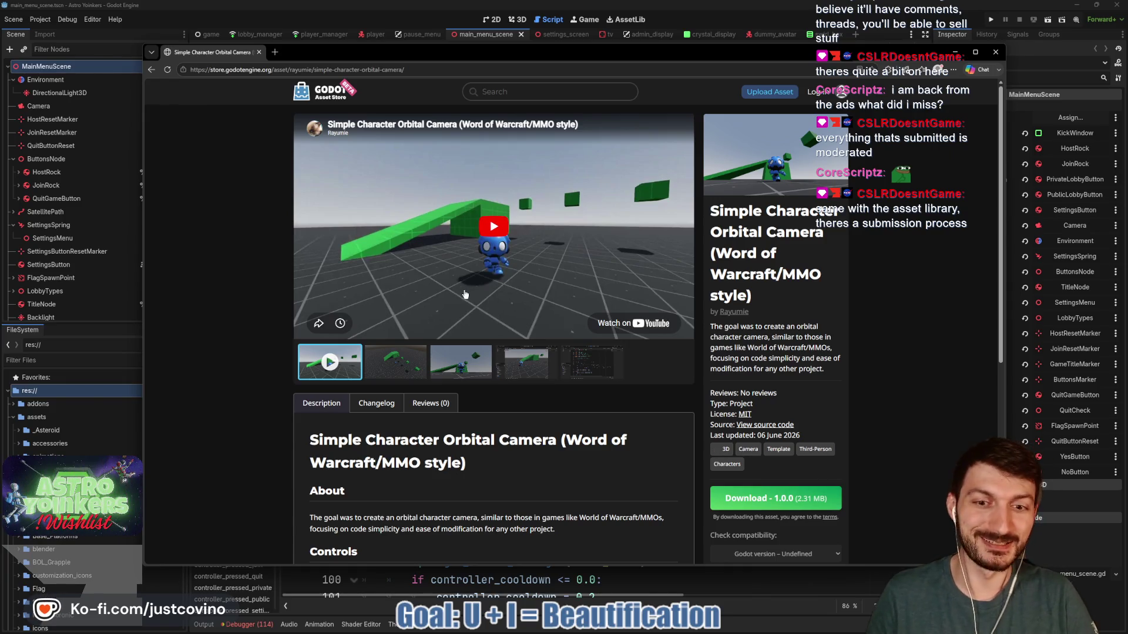
# Review the orbital camera asset page, then close the store window to return to main_menu_scene.gd
pyautogui.click(415, 70)
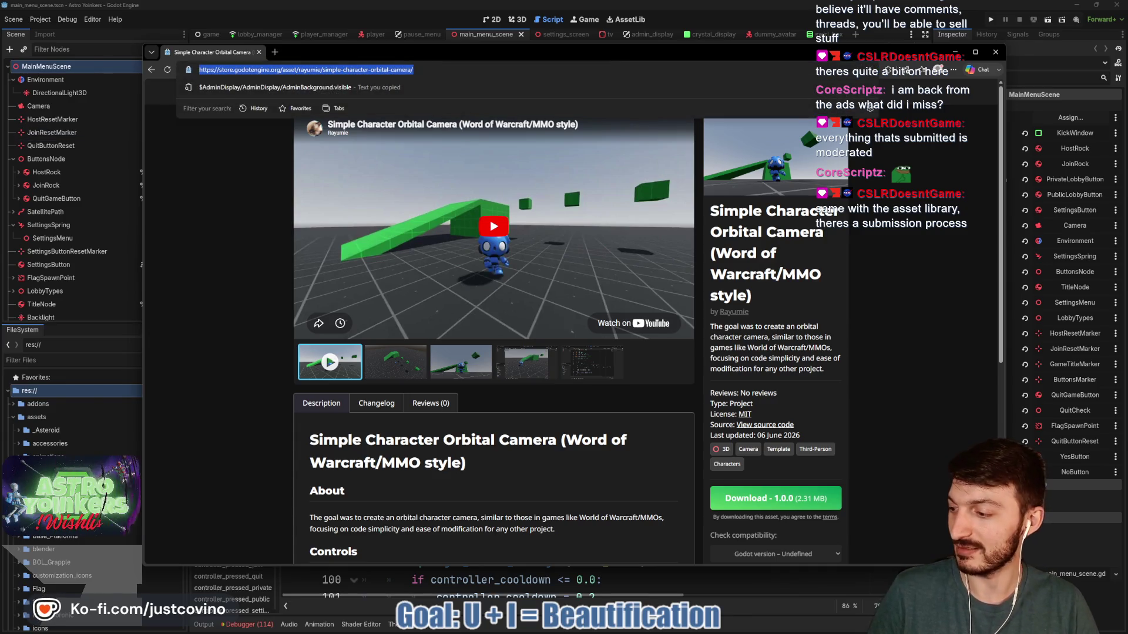
pyautogui.click(842, 91)
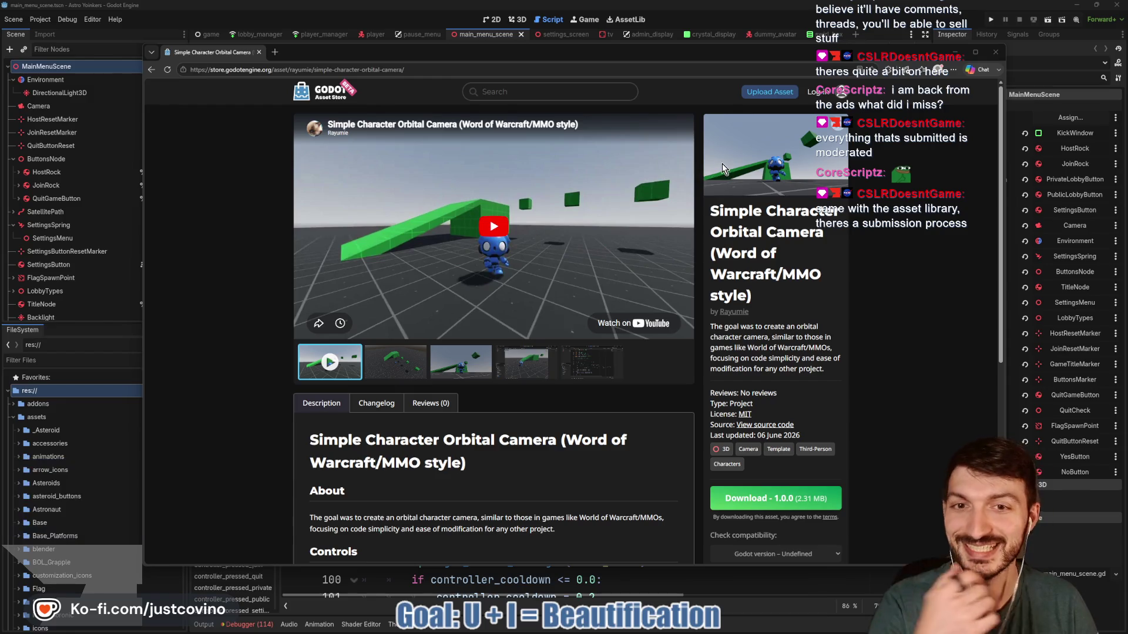
pyautogui.scroll(-1, 317, 320)
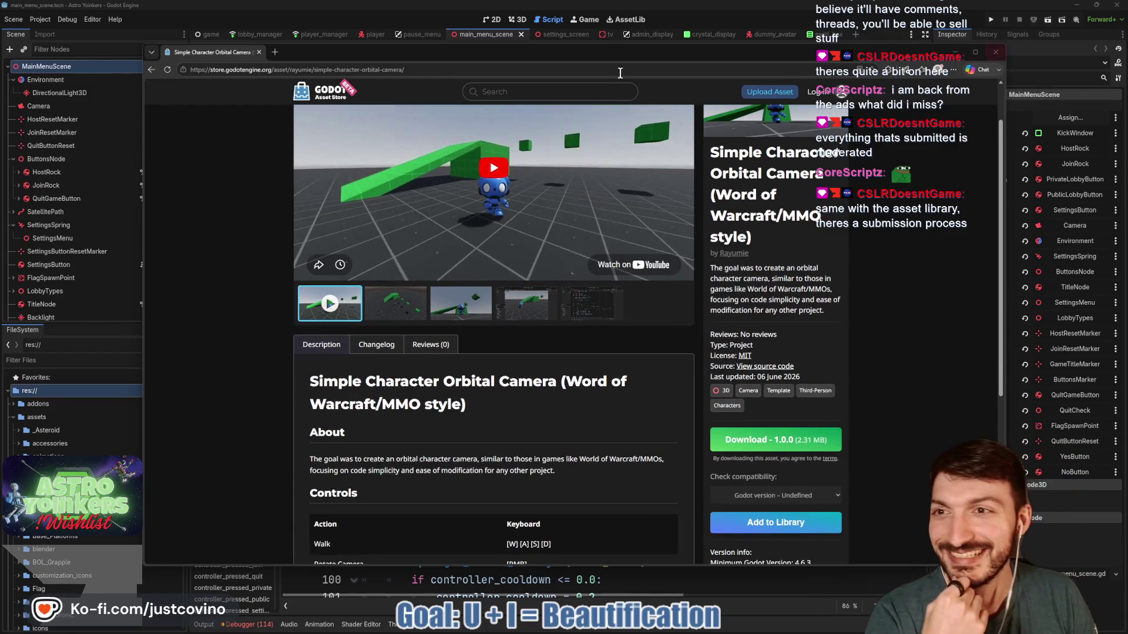
pyautogui.click(991, 49)
pyautogui.click(593, 259)
# Save, then switch to the SwirlBox scene and look over its swirl_box.gd script
pyautogui.hotkey('ctrl', 's')
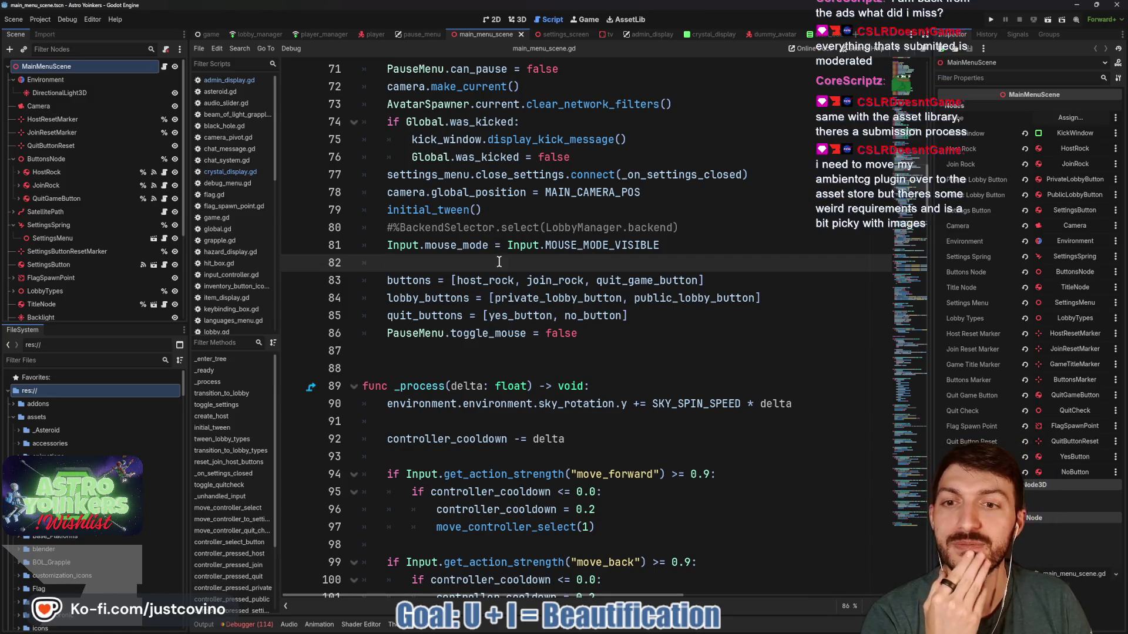
pyautogui.click(814, 35)
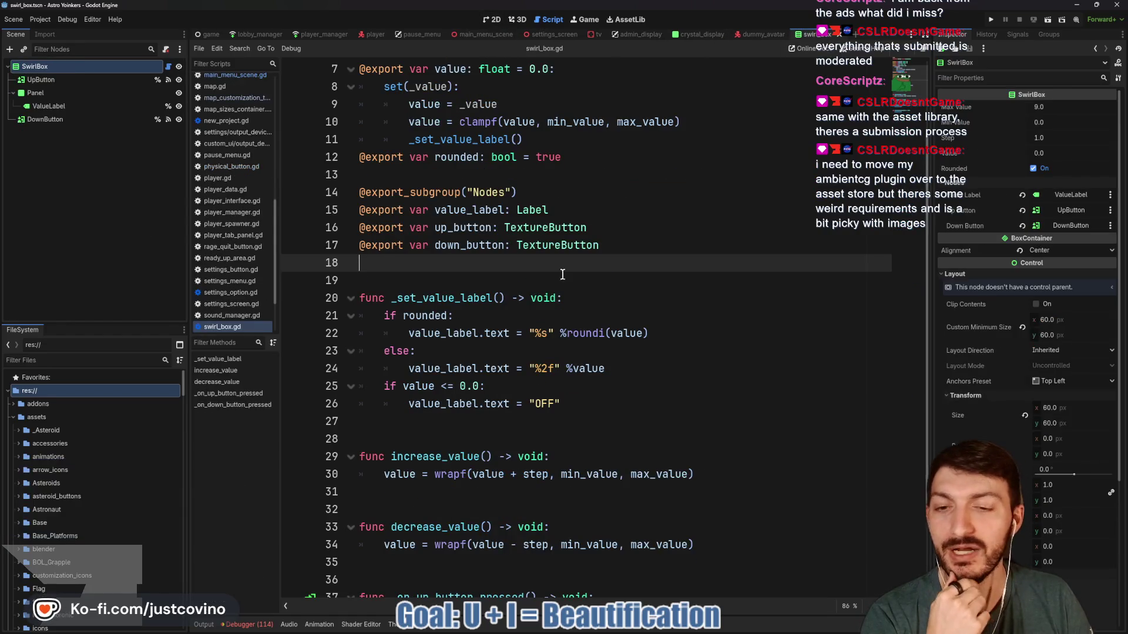
pyautogui.scroll(2, 579, 285)
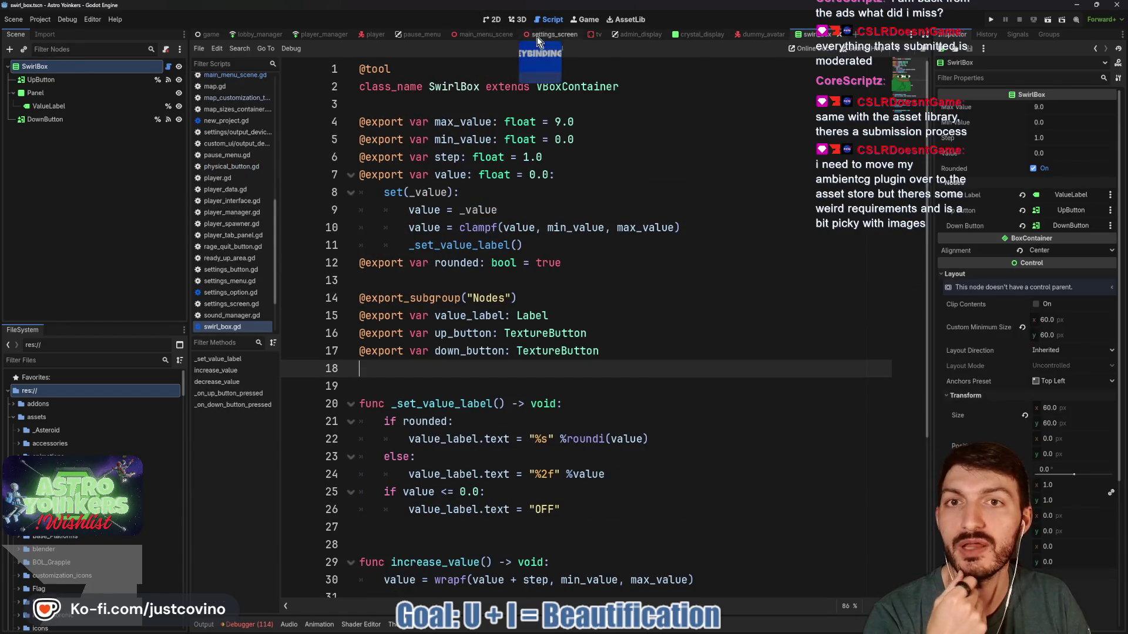
pyautogui.click(520, 20)
pyautogui.click(490, 20)
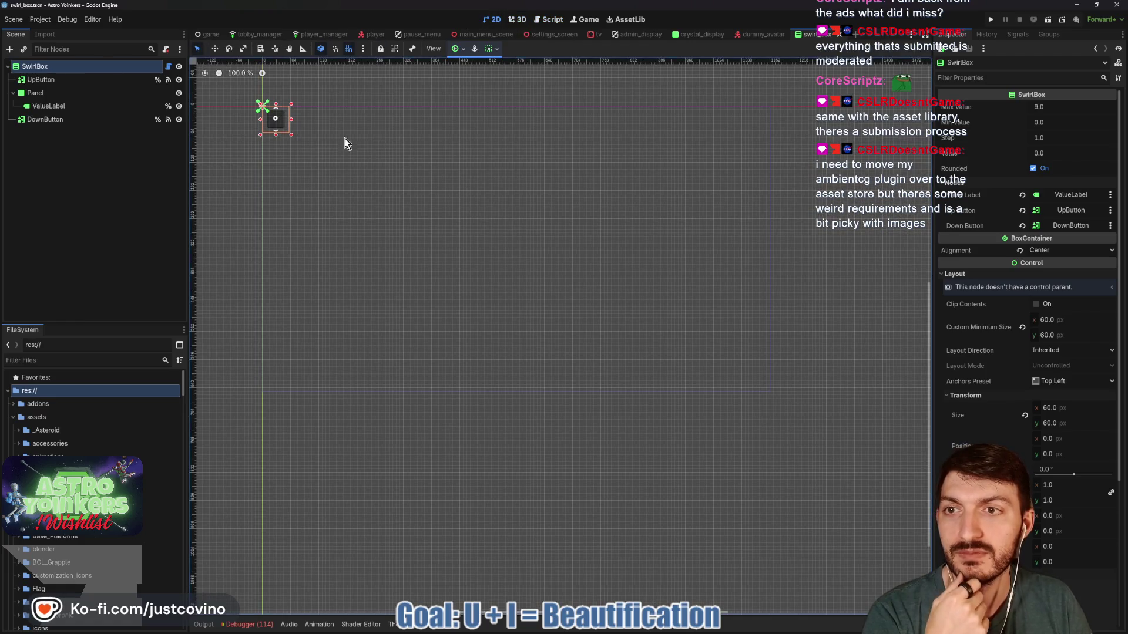
pyautogui.click(168, 67)
pyautogui.scroll(-4, 532, 290)
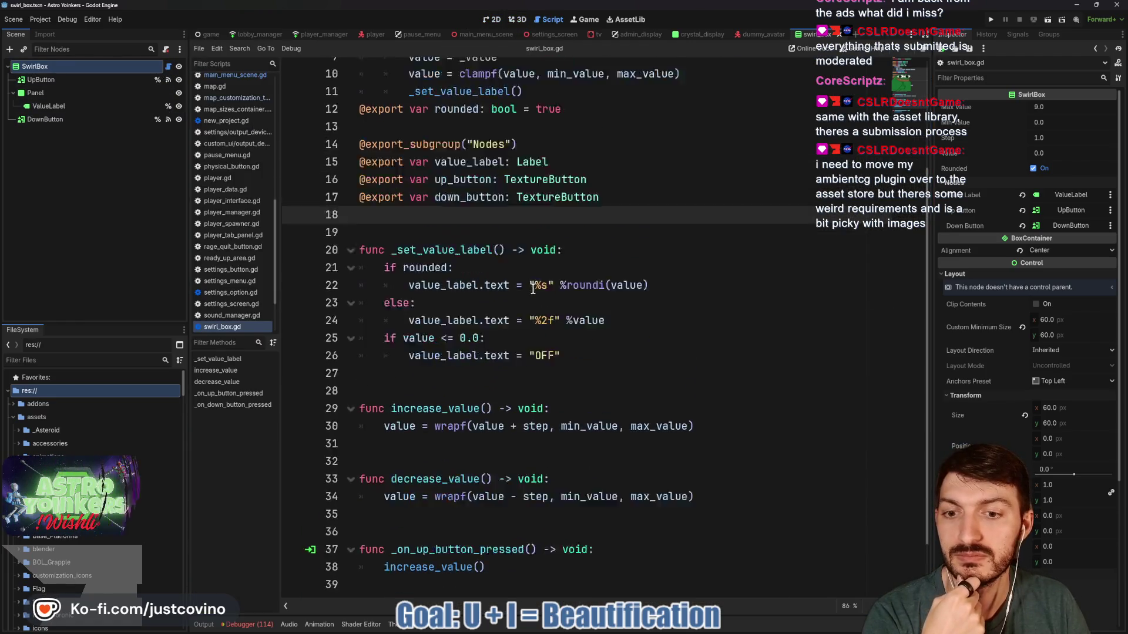
pyautogui.scroll(3, 532, 290)
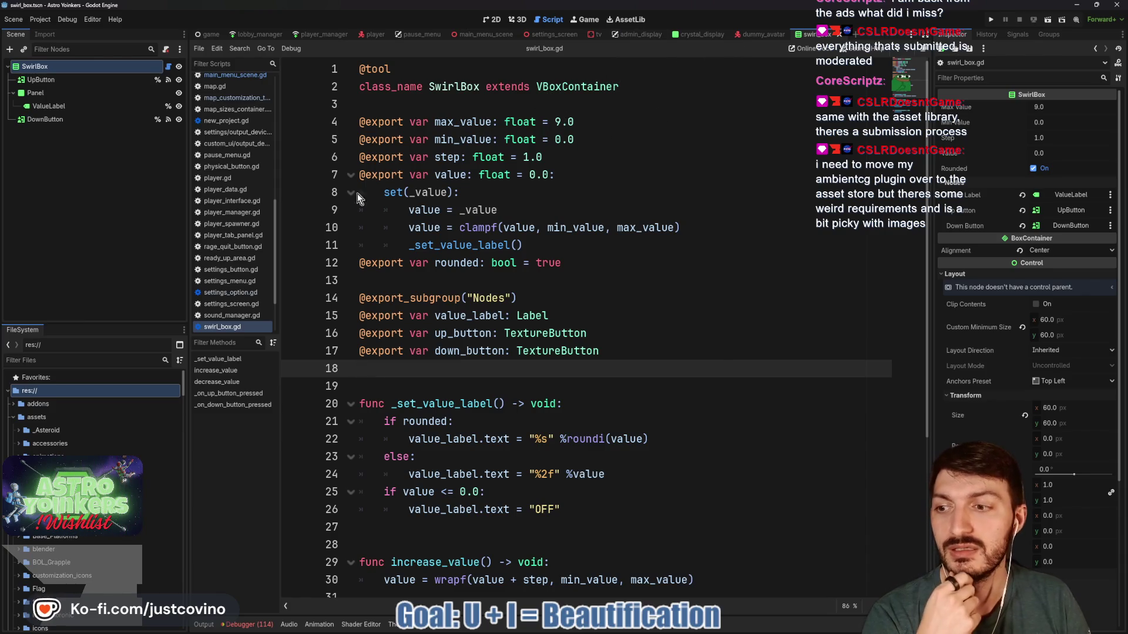
pyautogui.scroll(-8, 97, 390)
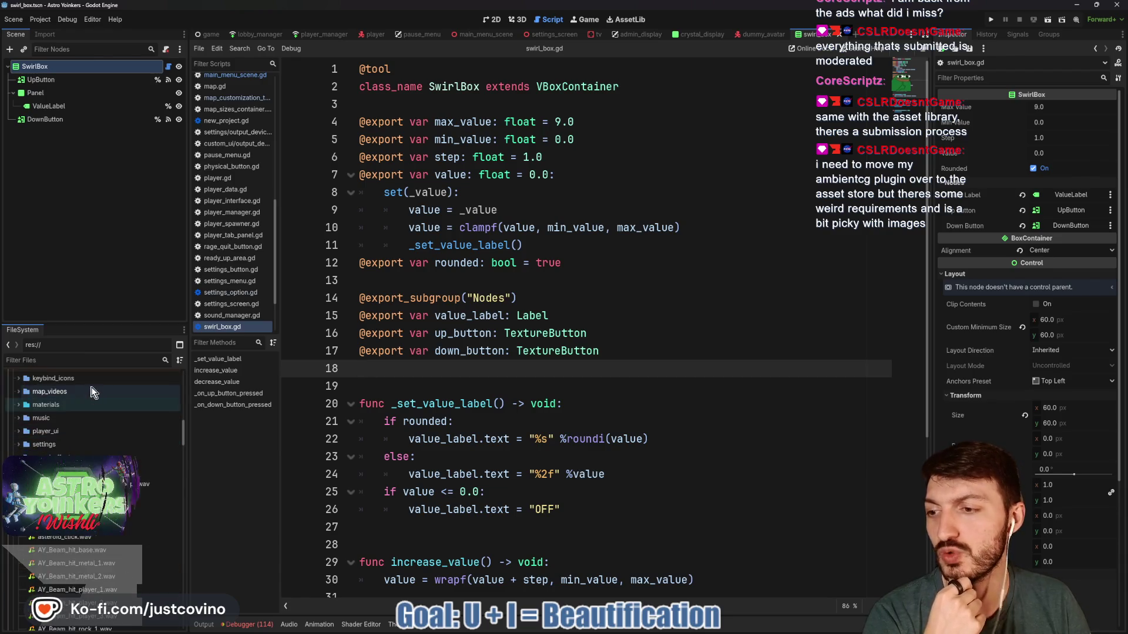
pyautogui.scroll(-2, 90, 409)
pyautogui.scroll(4, 92, 421)
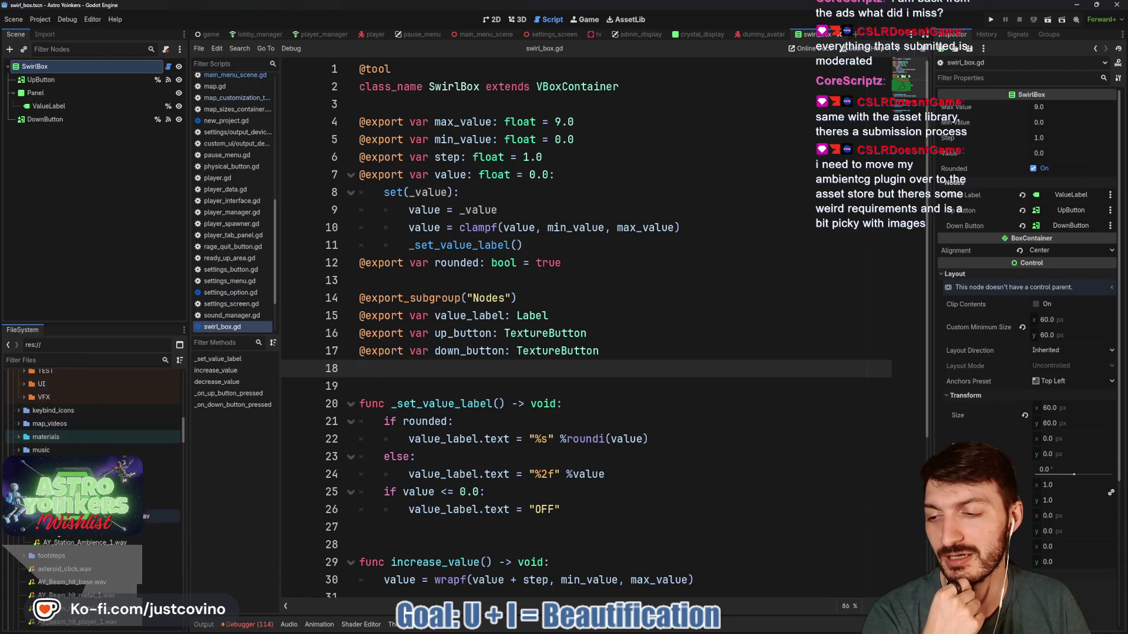
pyautogui.scroll(-2, 46, 509)
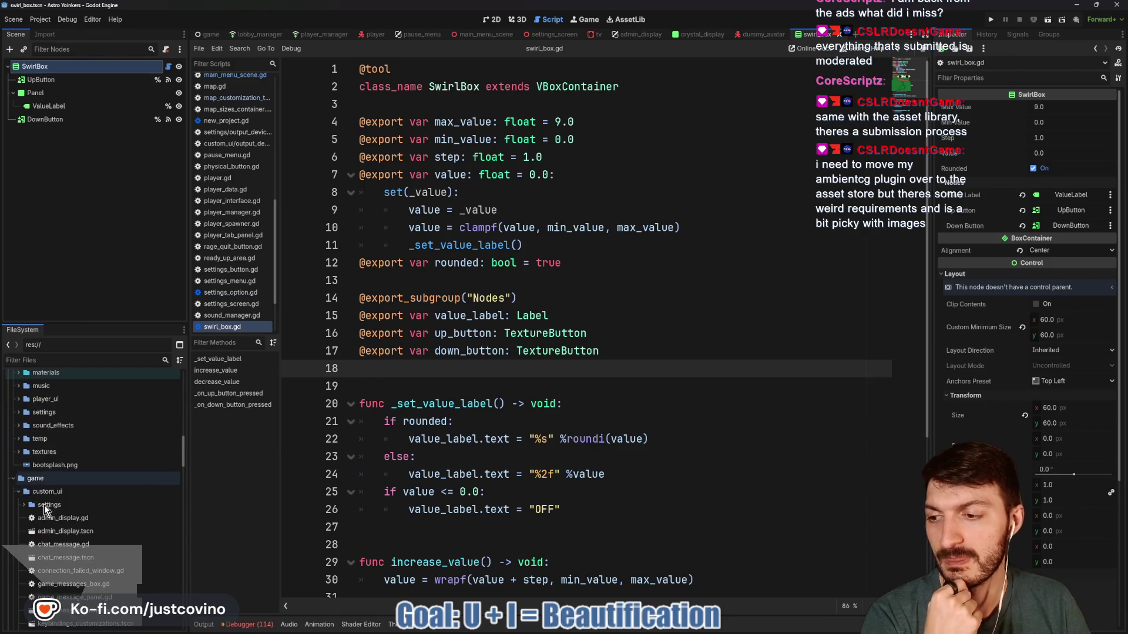
# Collapse the game folder, scroll down to the tools files, and open the Obliterator scene
pyautogui.click(13, 478)
pyautogui.scroll(-2, 88, 411)
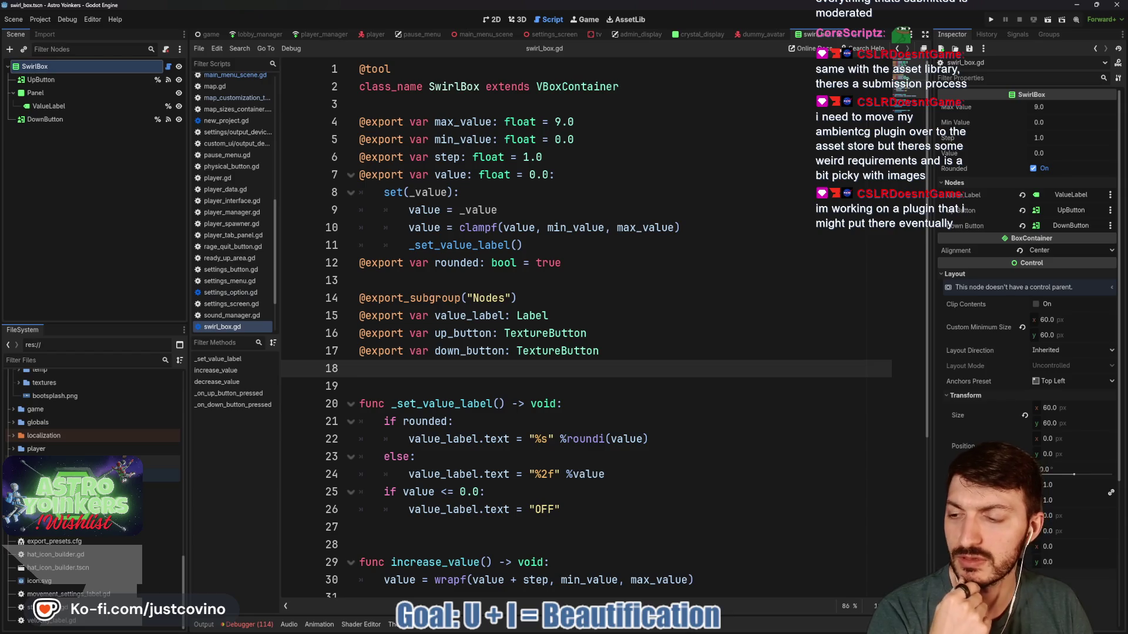
pyautogui.scroll(-5, 94, 493)
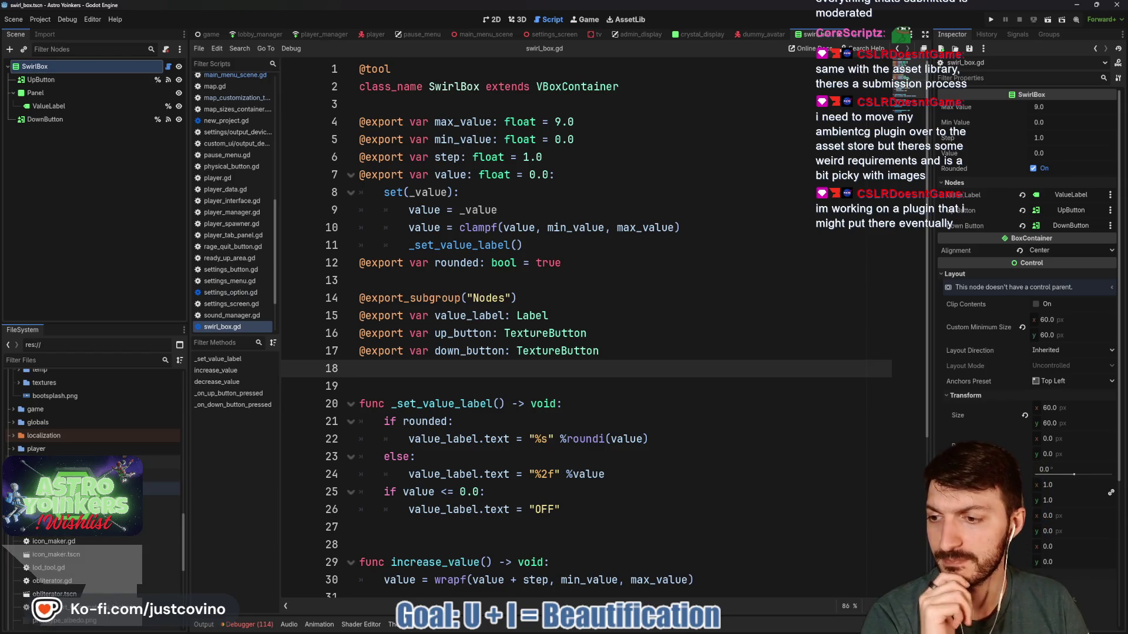
pyautogui.scroll(-5, 94, 493)
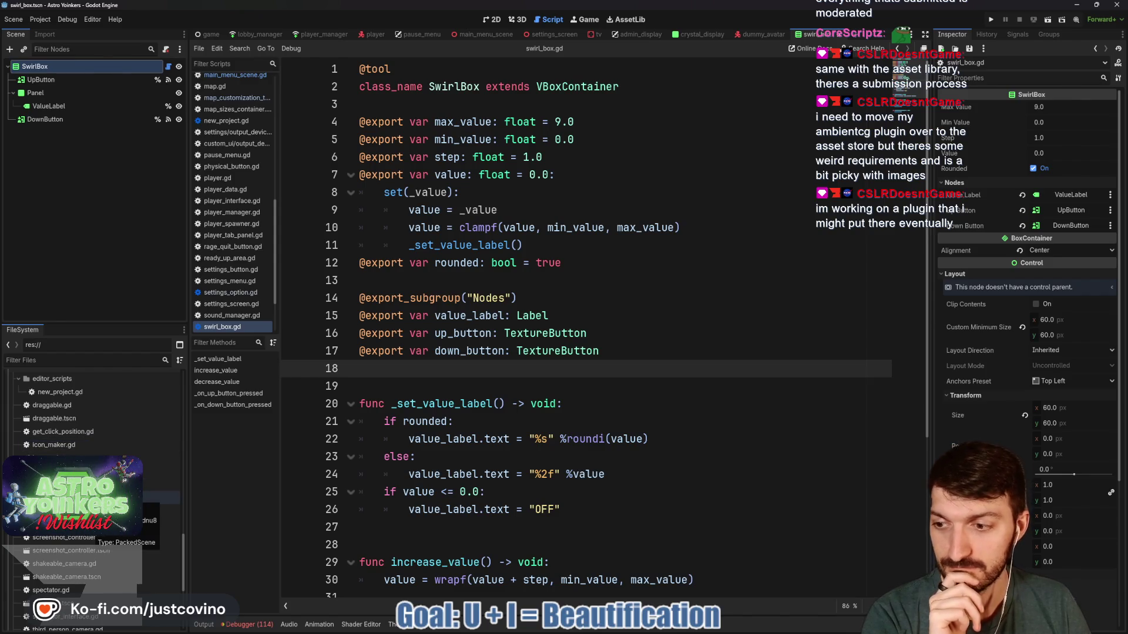
pyautogui.doubleClick(88, 497)
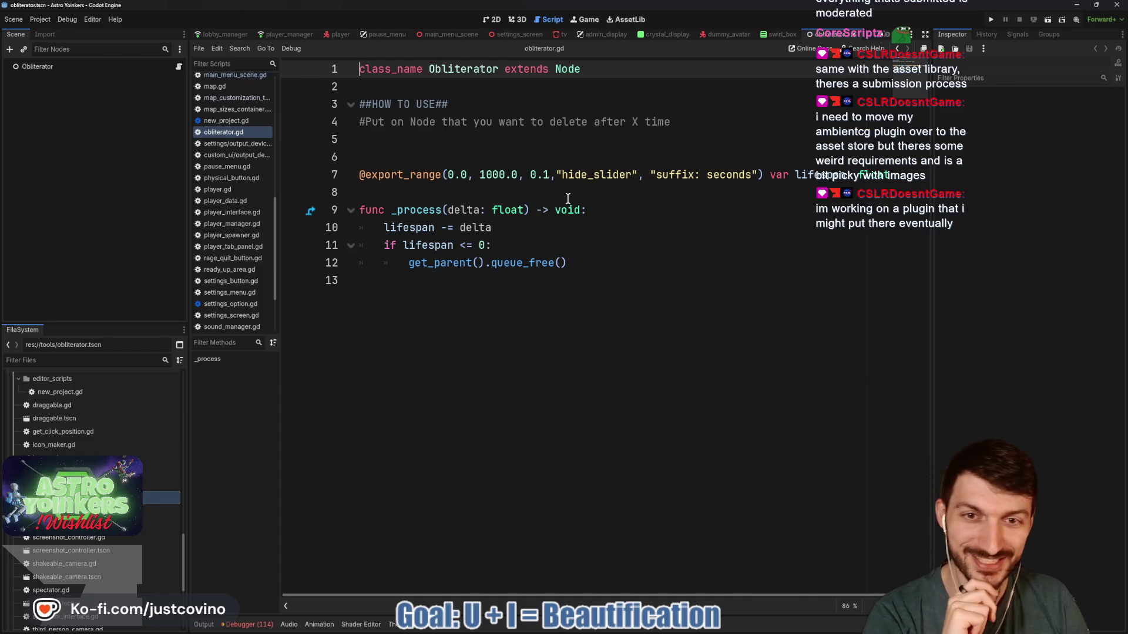
# Open the spectator scene and look through its script
pyautogui.scroll(-3, 105, 545)
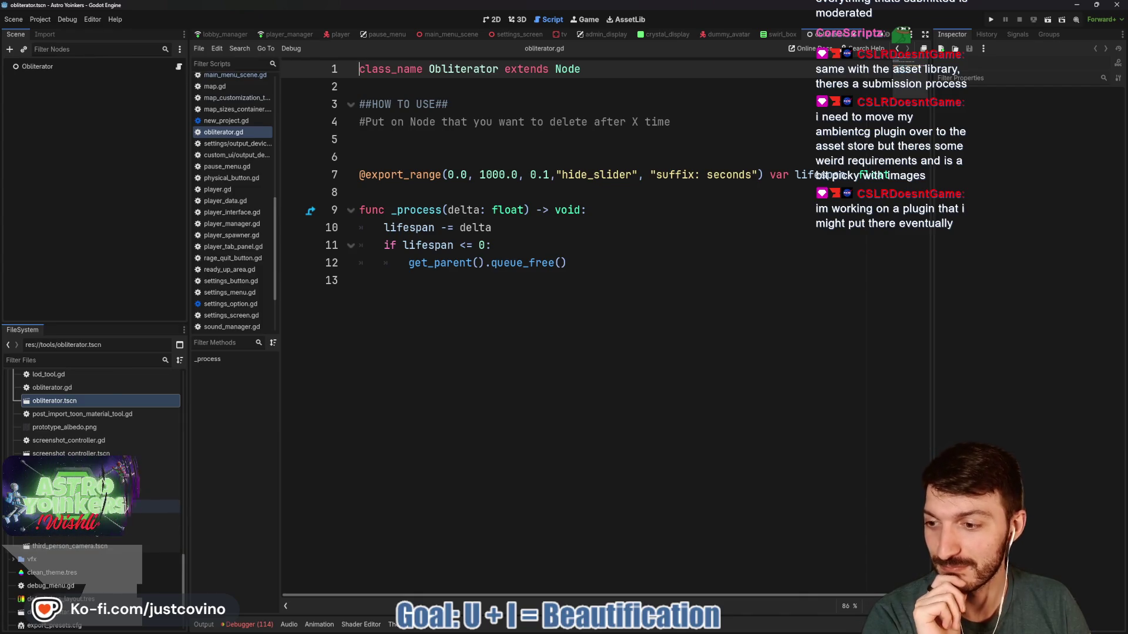
pyautogui.doubleClick(88, 507)
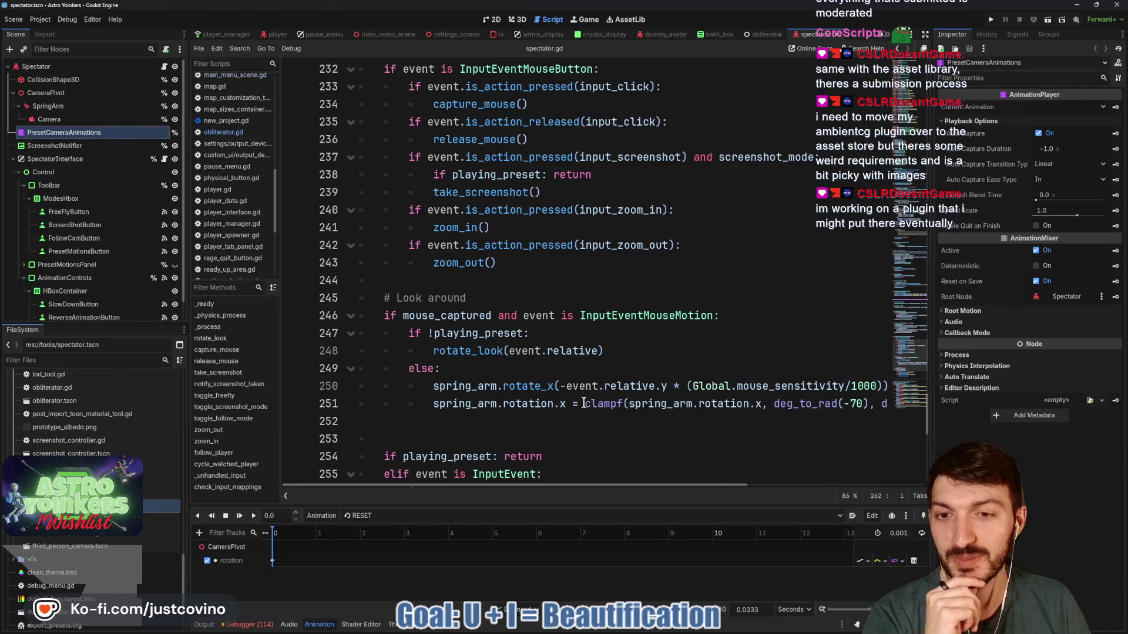
pyautogui.scroll(20, 583, 404)
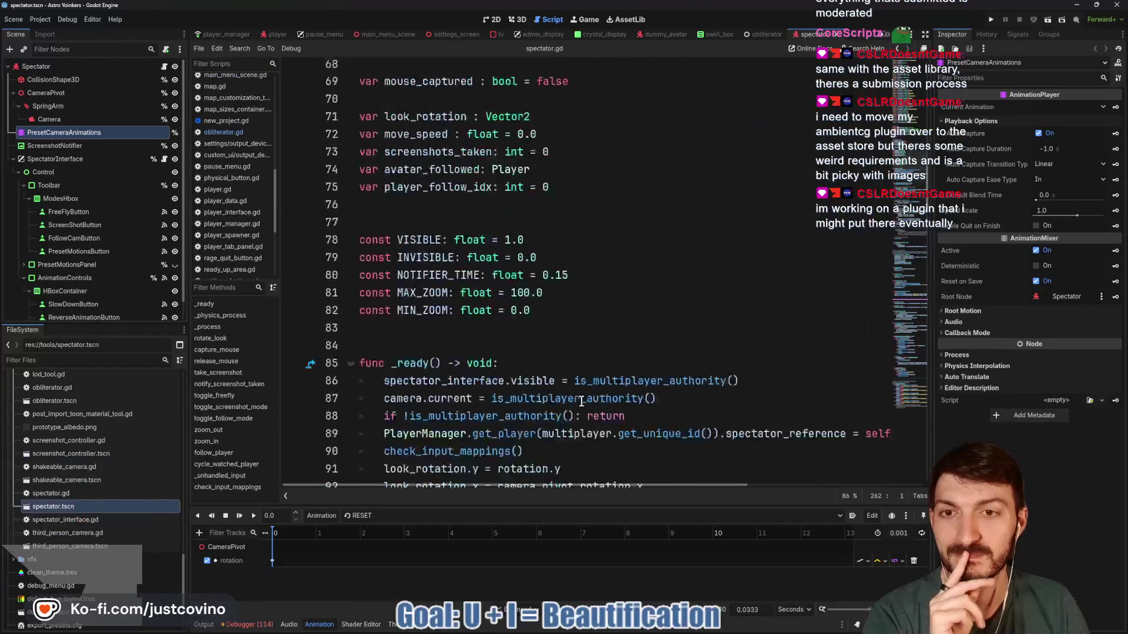
pyautogui.scroll(5, 582, 402)
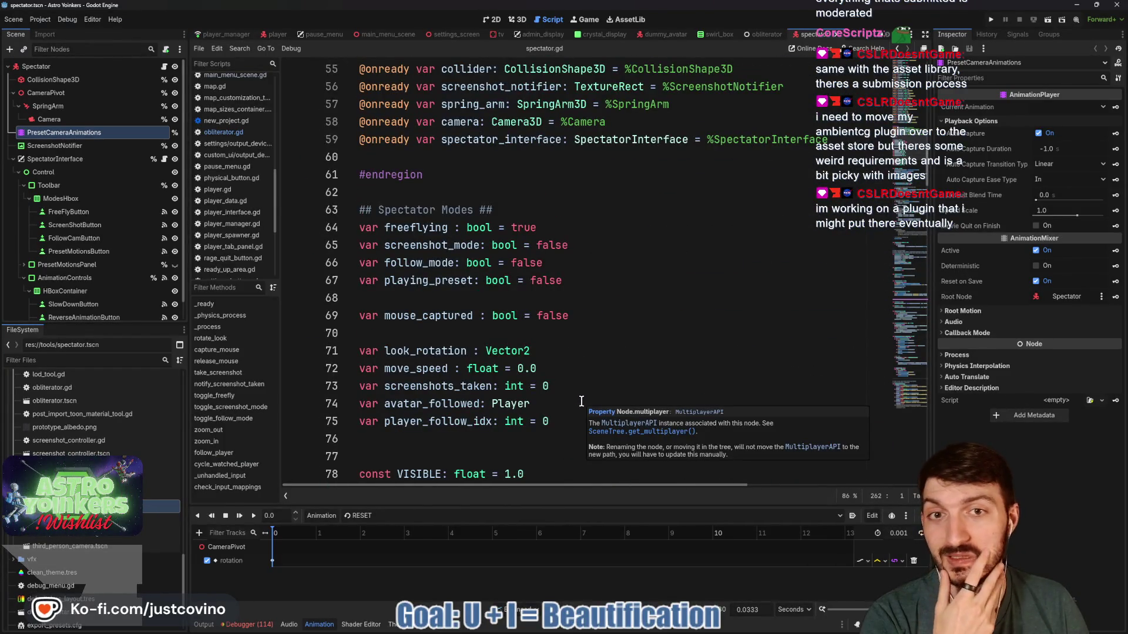
pyautogui.scroll(14, 582, 401)
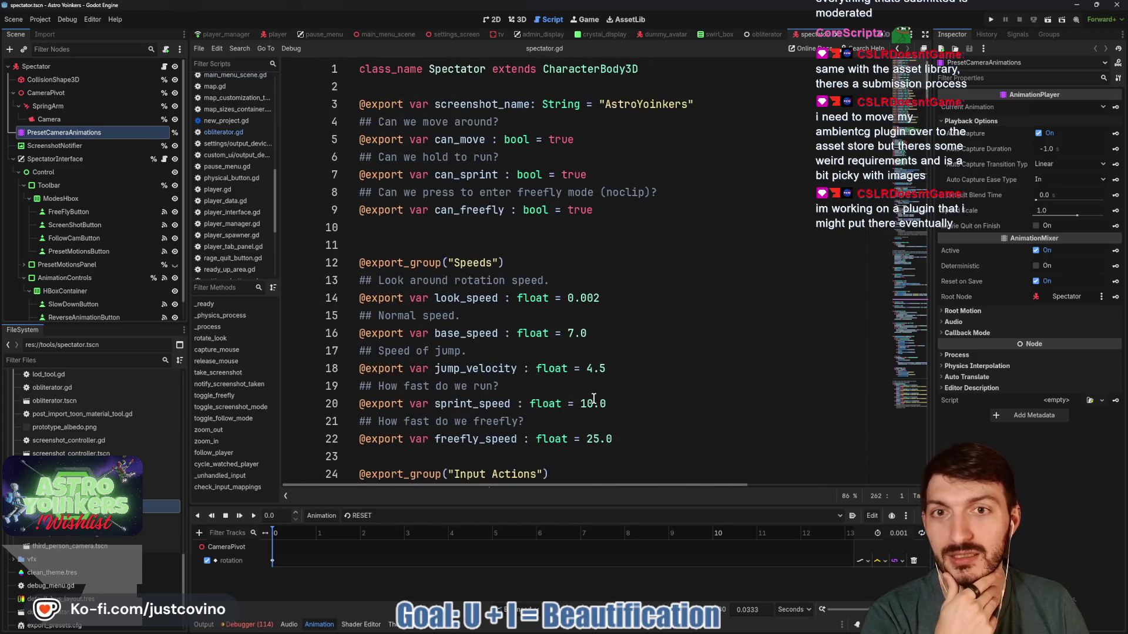
# Close the Spectator and Obliterator scenes and show SwirlBox on the 2D canvas
pyautogui.click(838, 36)
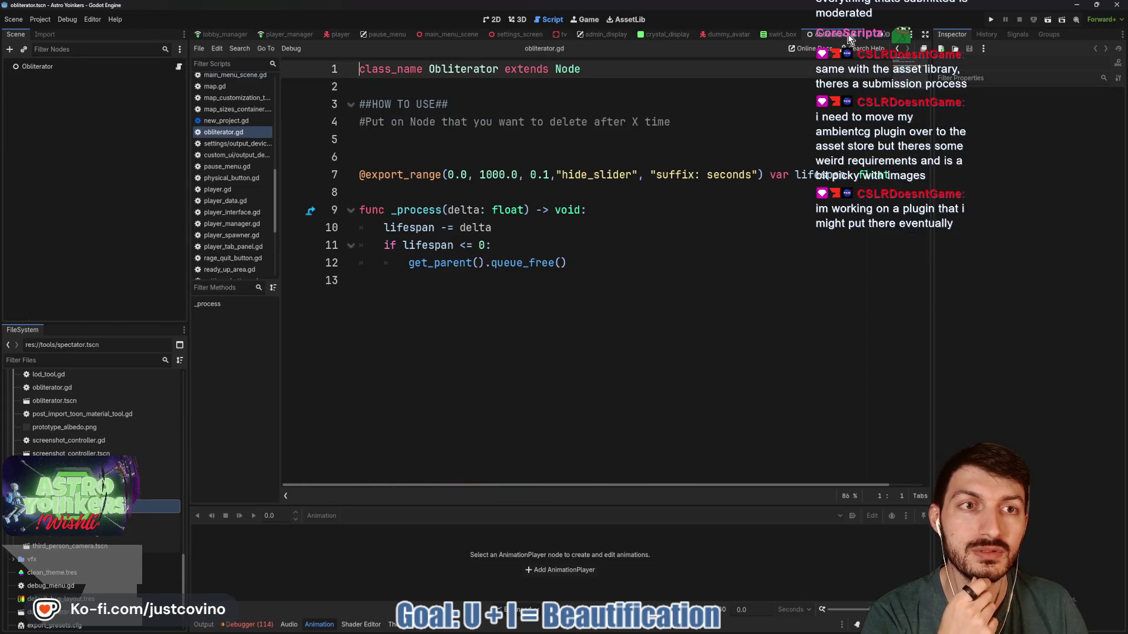
pyautogui.click(854, 34)
pyautogui.scroll(-6, 641, 234)
pyautogui.scroll(6, 642, 234)
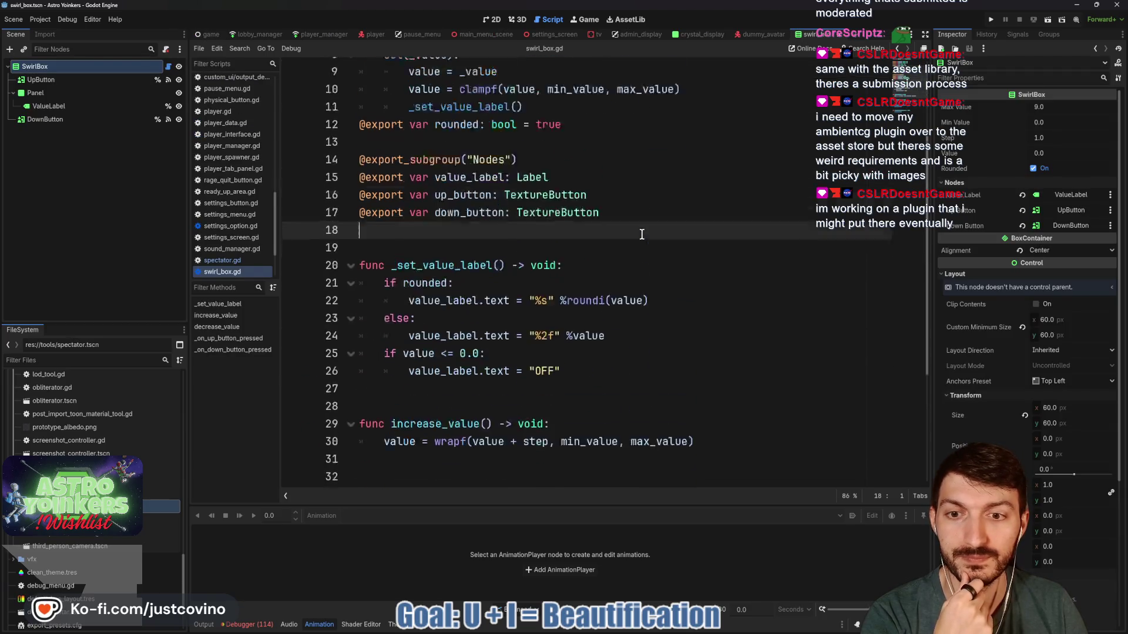
pyautogui.click(492, 19)
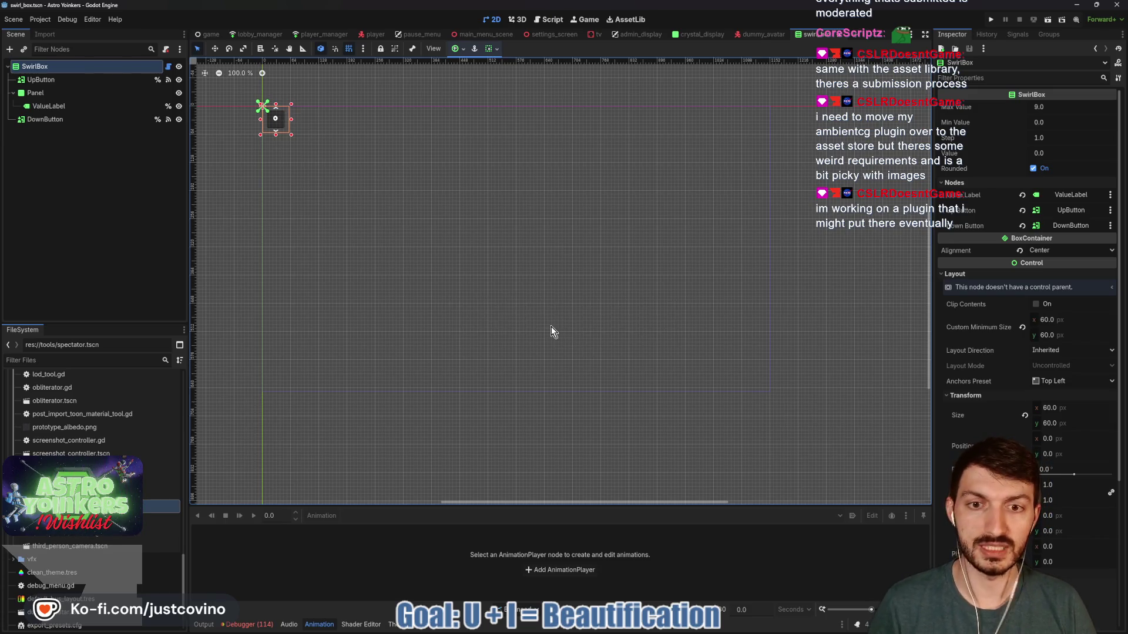
# Commit the 10 files as 'Ntch Custoff Started', push to origin, then save in Godot
pyautogui.click(640, 630)
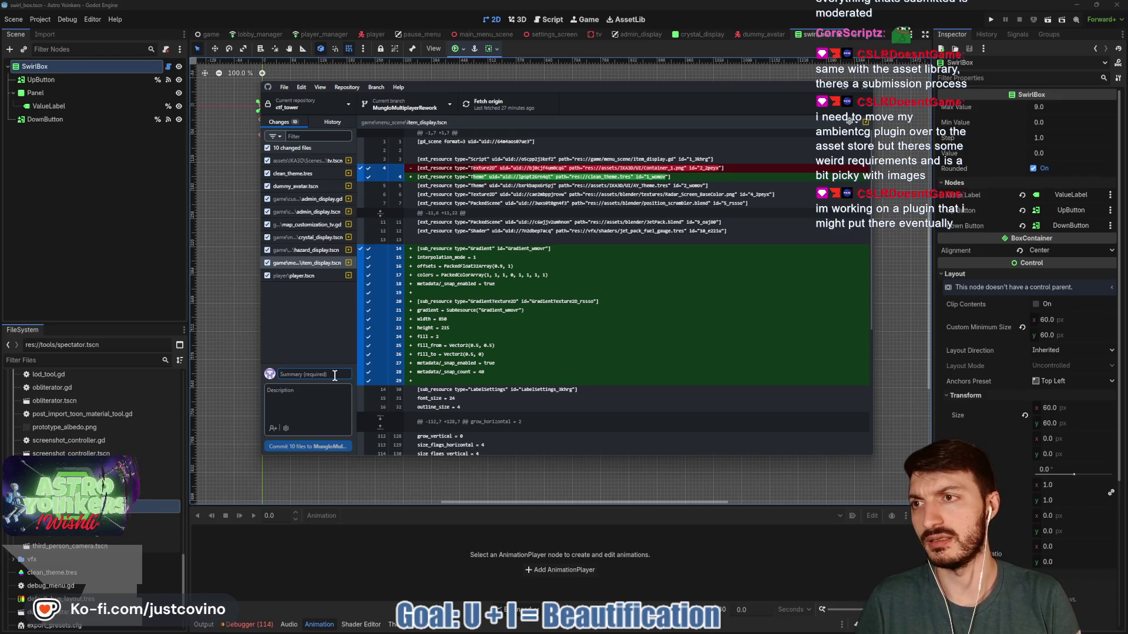
pyautogui.write('New Custom')
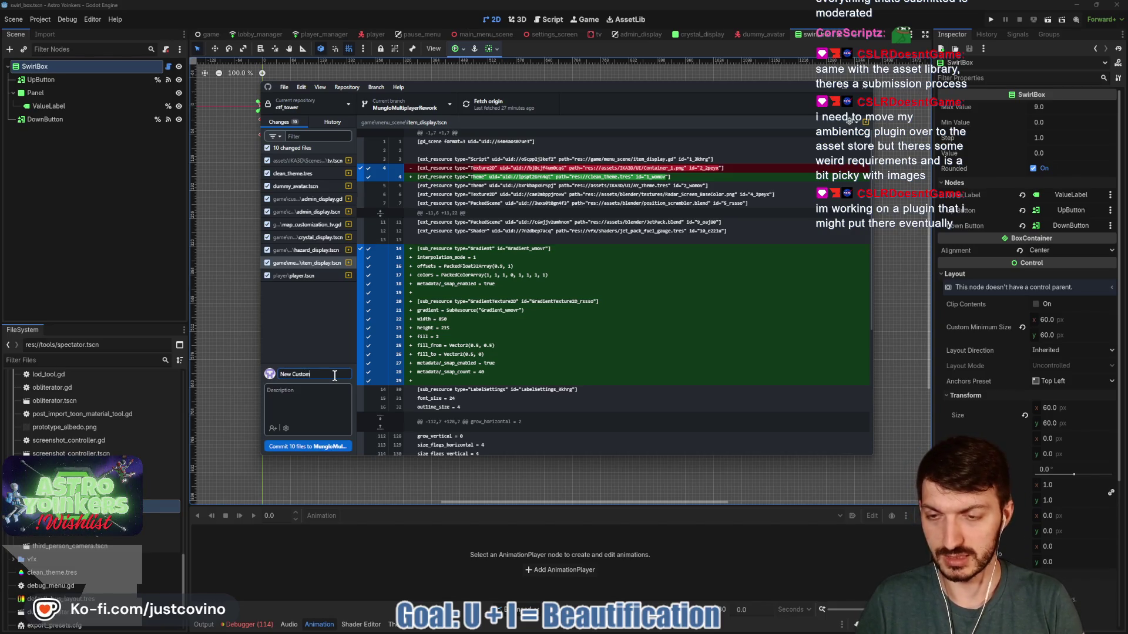
pyautogui.write(' Match Custo')
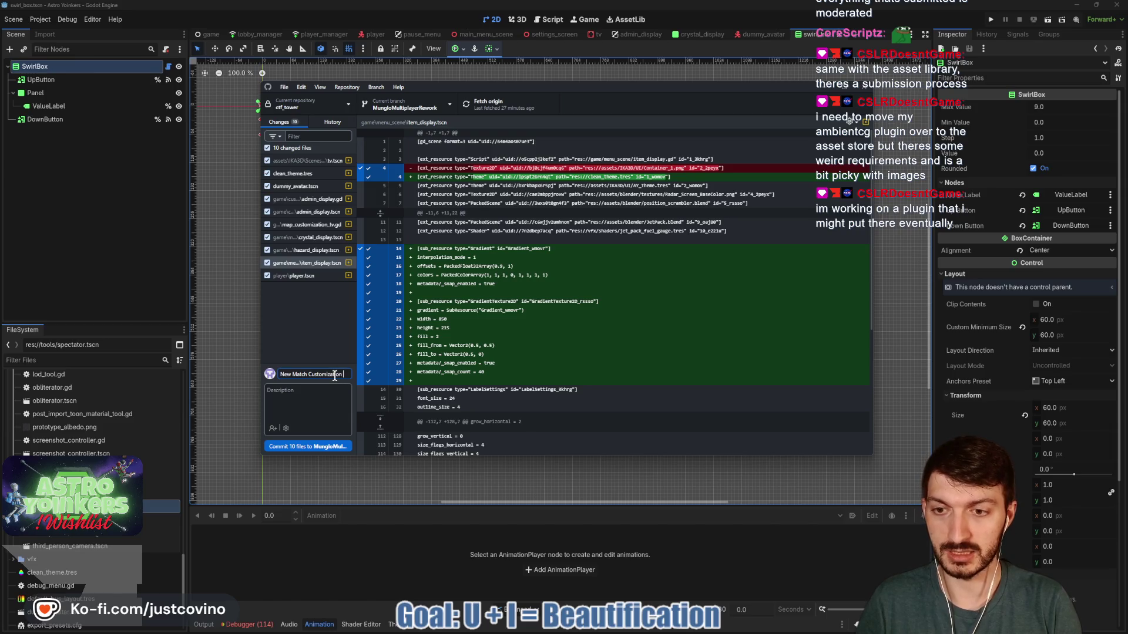
pyautogui.write('ff Started')
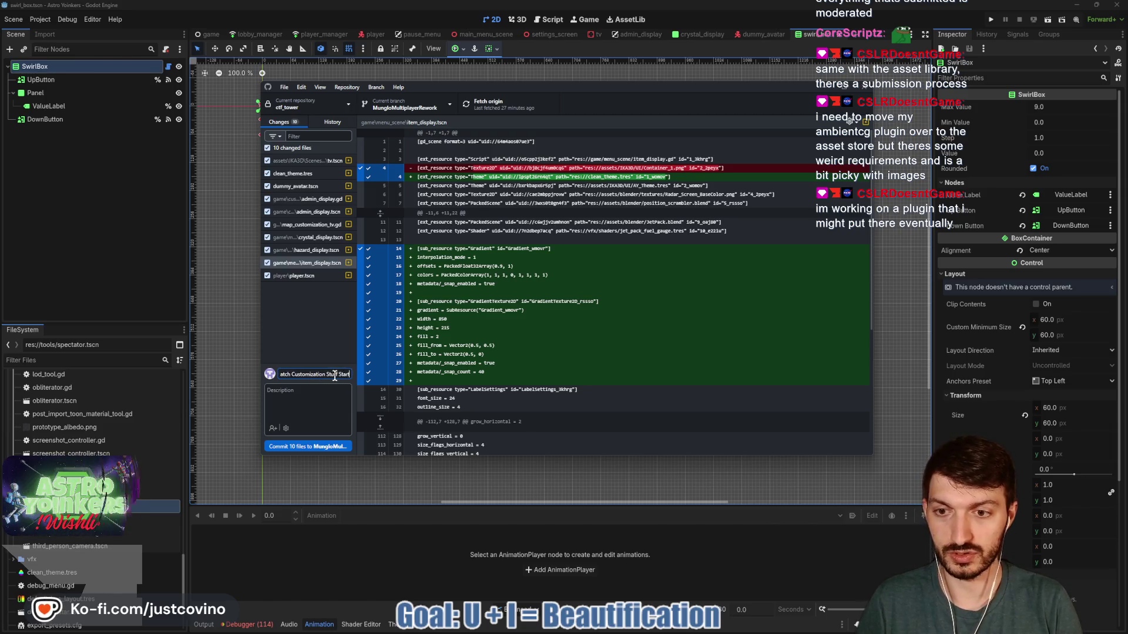
pyautogui.click(303, 447)
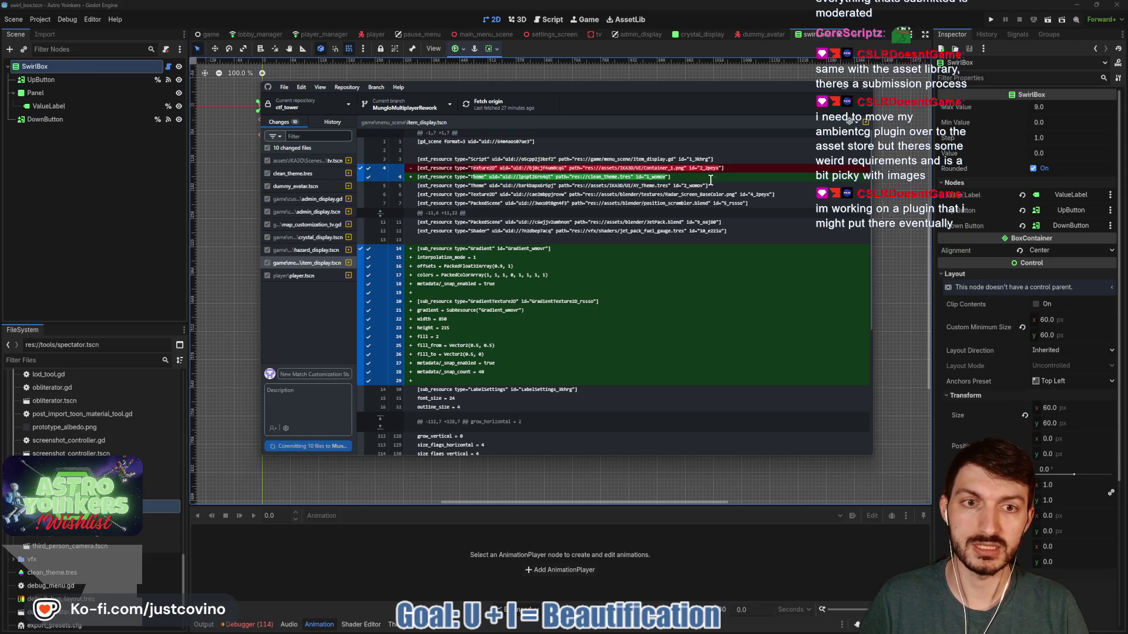
pyautogui.click(721, 205)
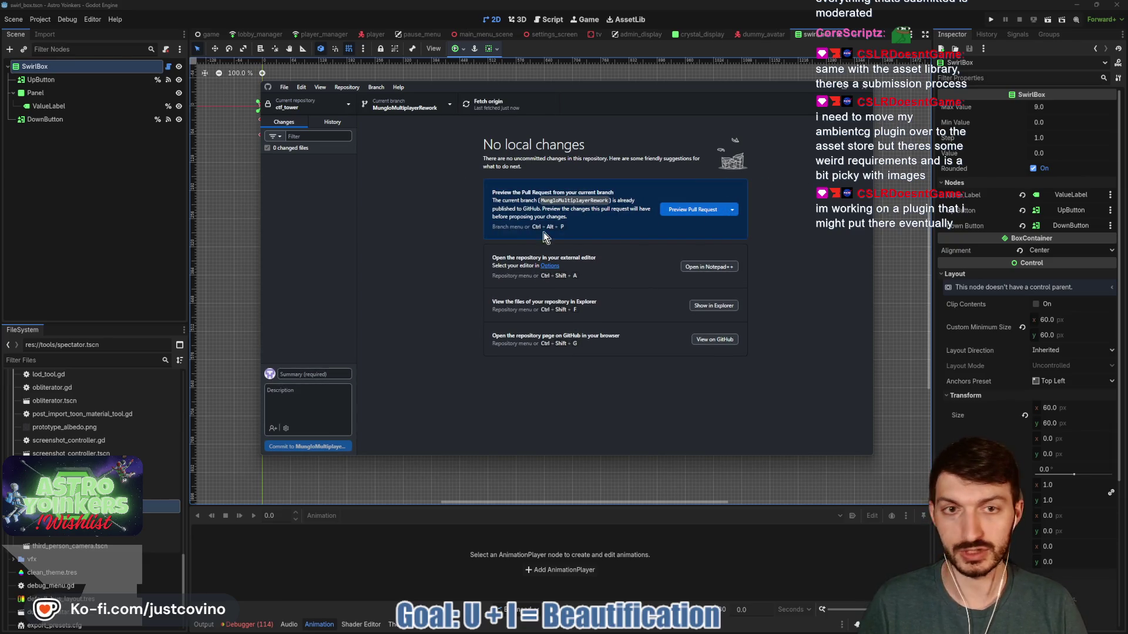
pyautogui.click(132, 244)
pyautogui.hotkey('ctrl', 's')
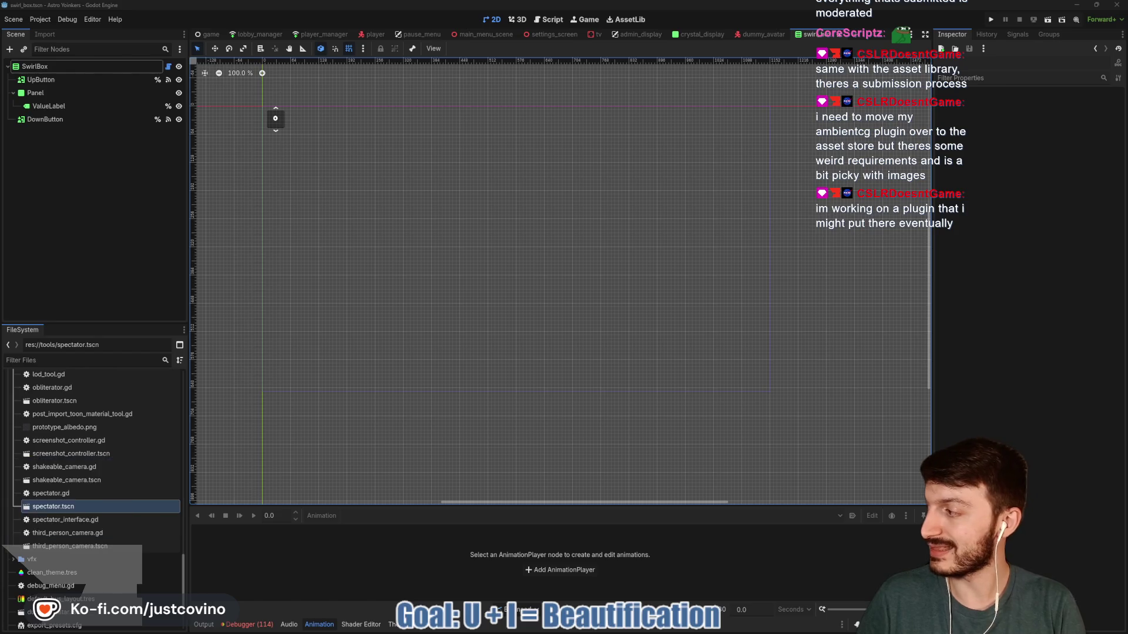
# Open the SwirlBox scene in the 3D viewport and zoom out on the empty grid
pyautogui.click(517, 19)
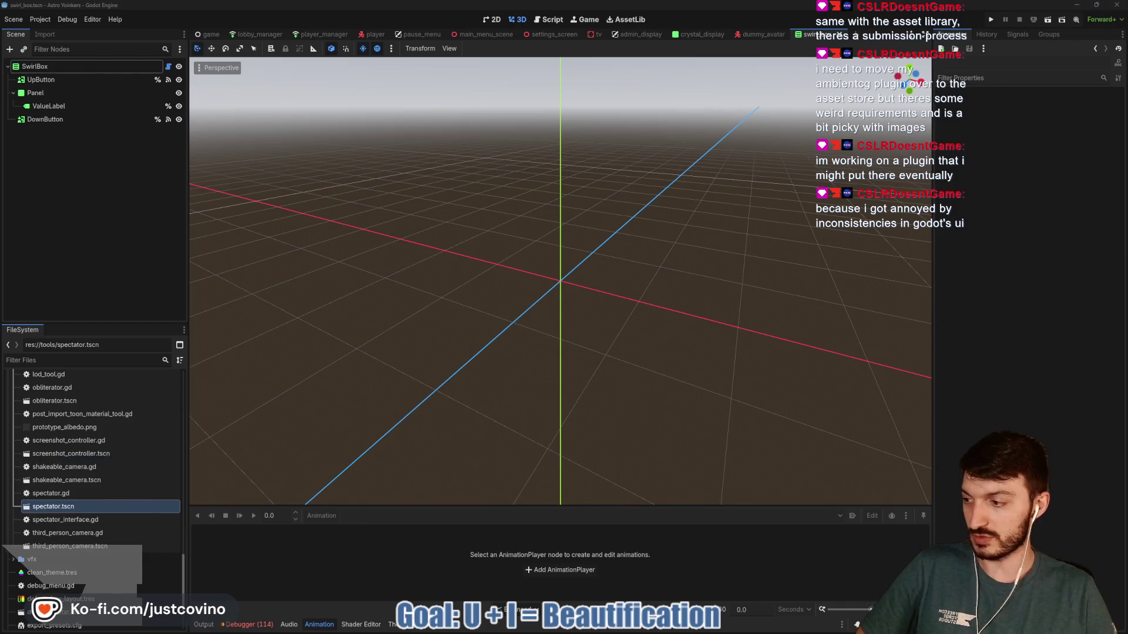
pyautogui.scroll(-2, 449, 333)
pyautogui.scroll(-3, 452, 336)
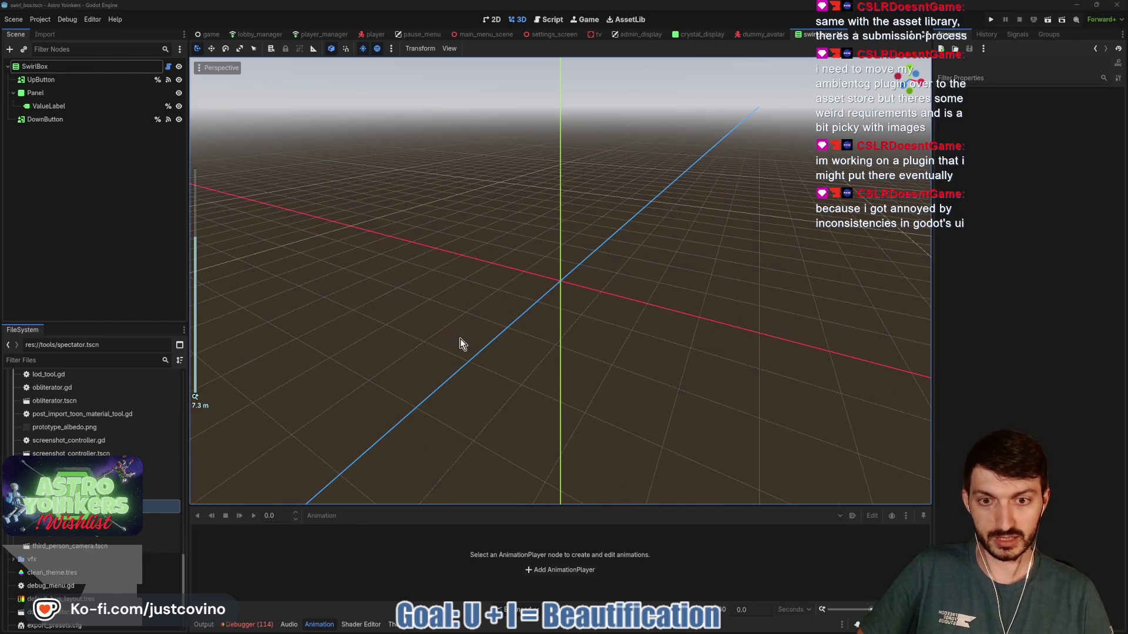